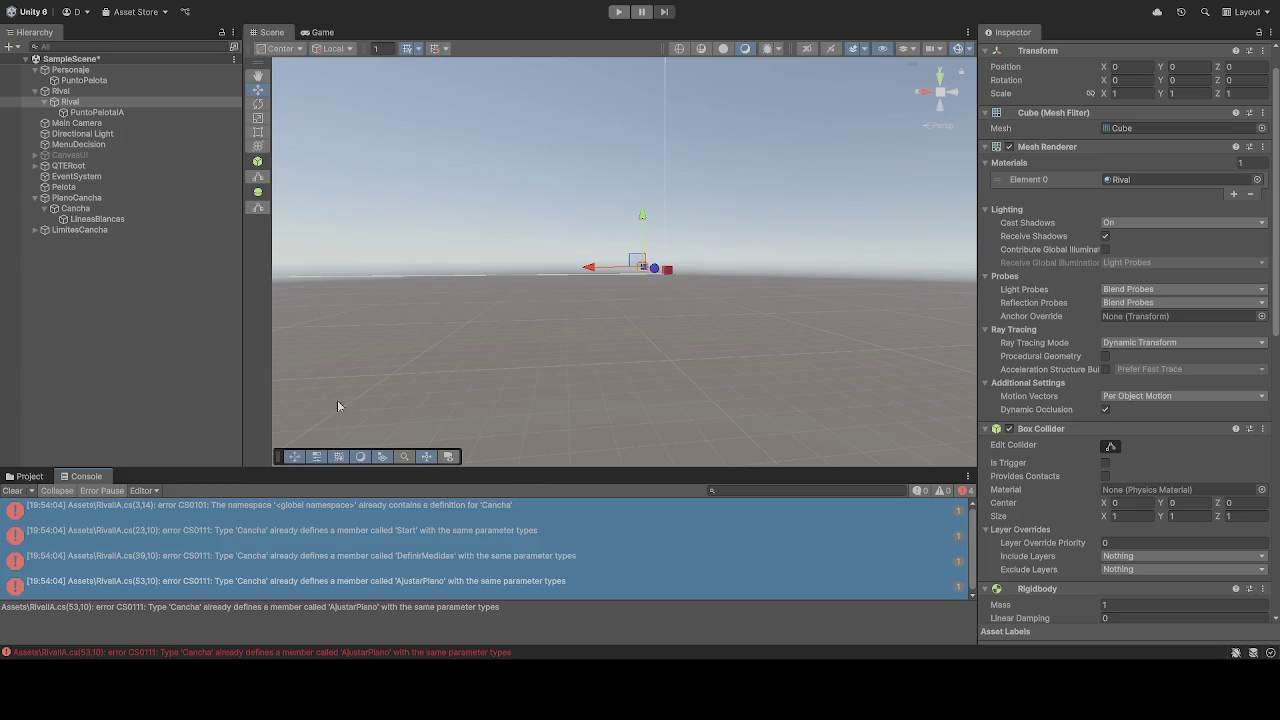
Inspect the PuntoPelotaIA point, the Rival cube's components and the Cancha field settings
{"action": "left_click", "coordinate": [97, 113]}
{"action": "left_click", "coordinate": [70, 102]}
{"action": "scroll", "coordinate": [1036, 395], "scroll_direction": "down", "scroll_amount": 10}
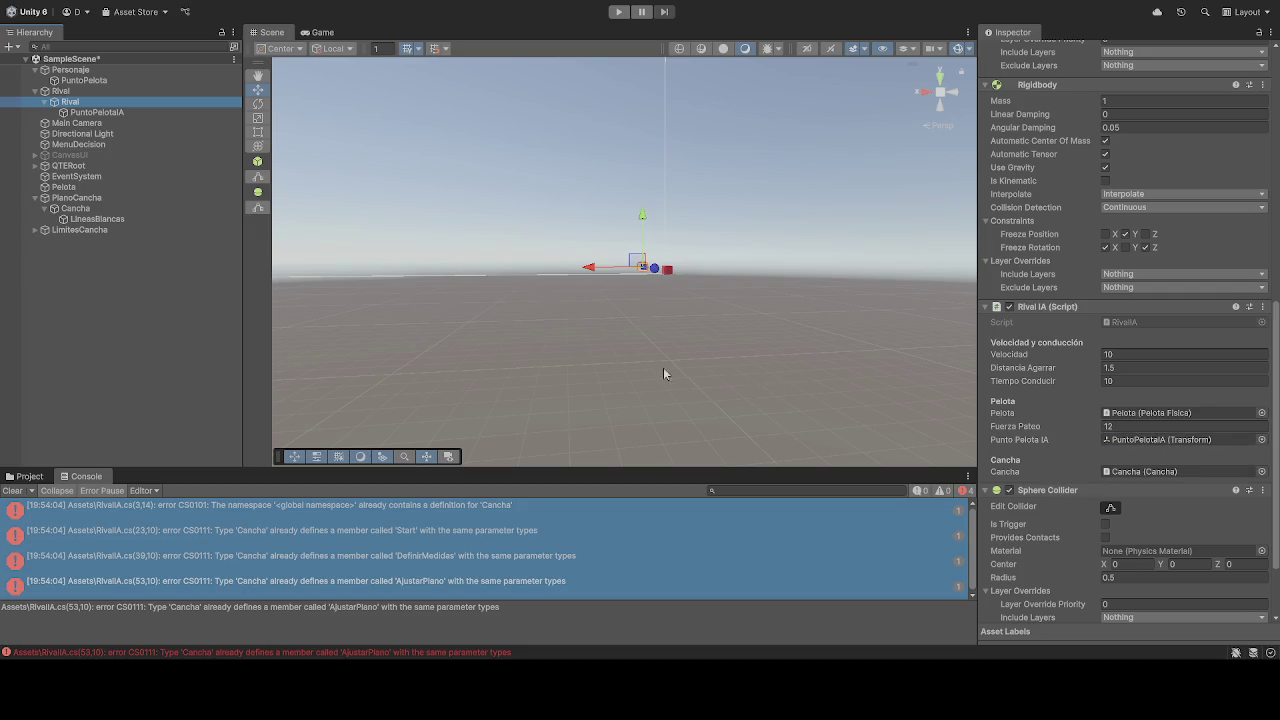
{"action": "left_click", "coordinate": [100, 113]}
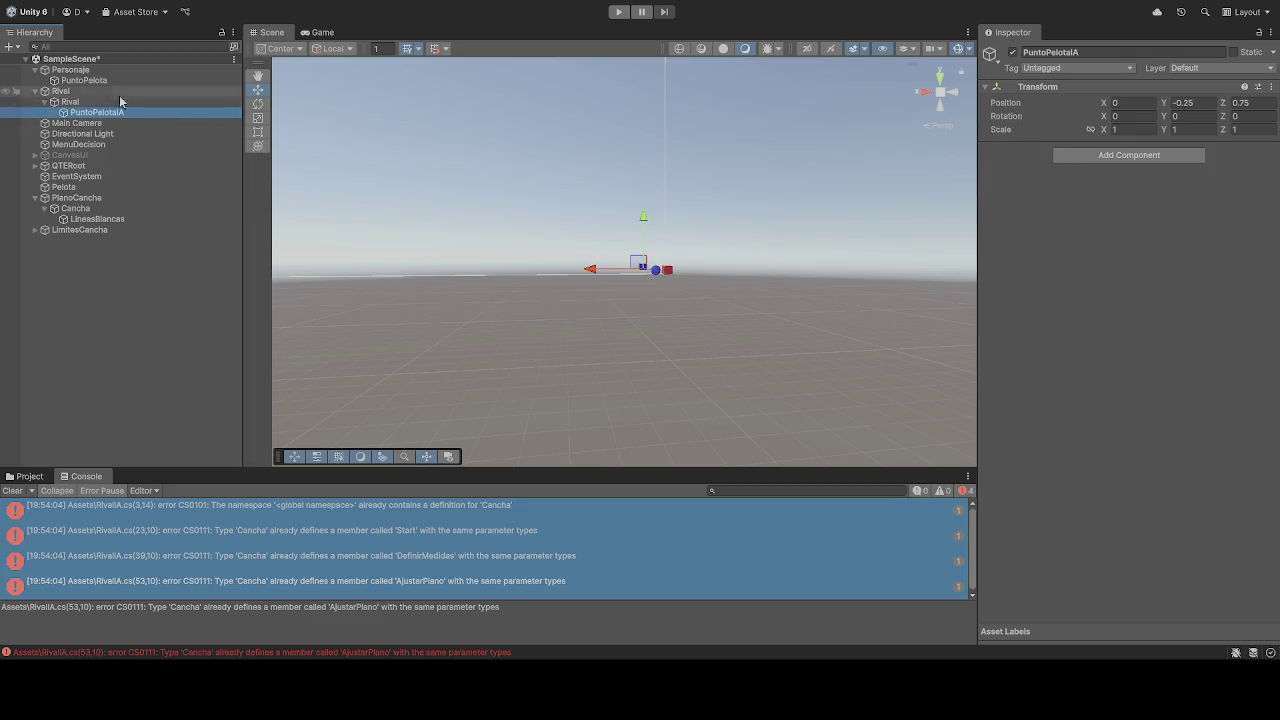
{"action": "left_click", "coordinate": [76, 197]}
{"action": "left_click", "coordinate": [75, 208]}
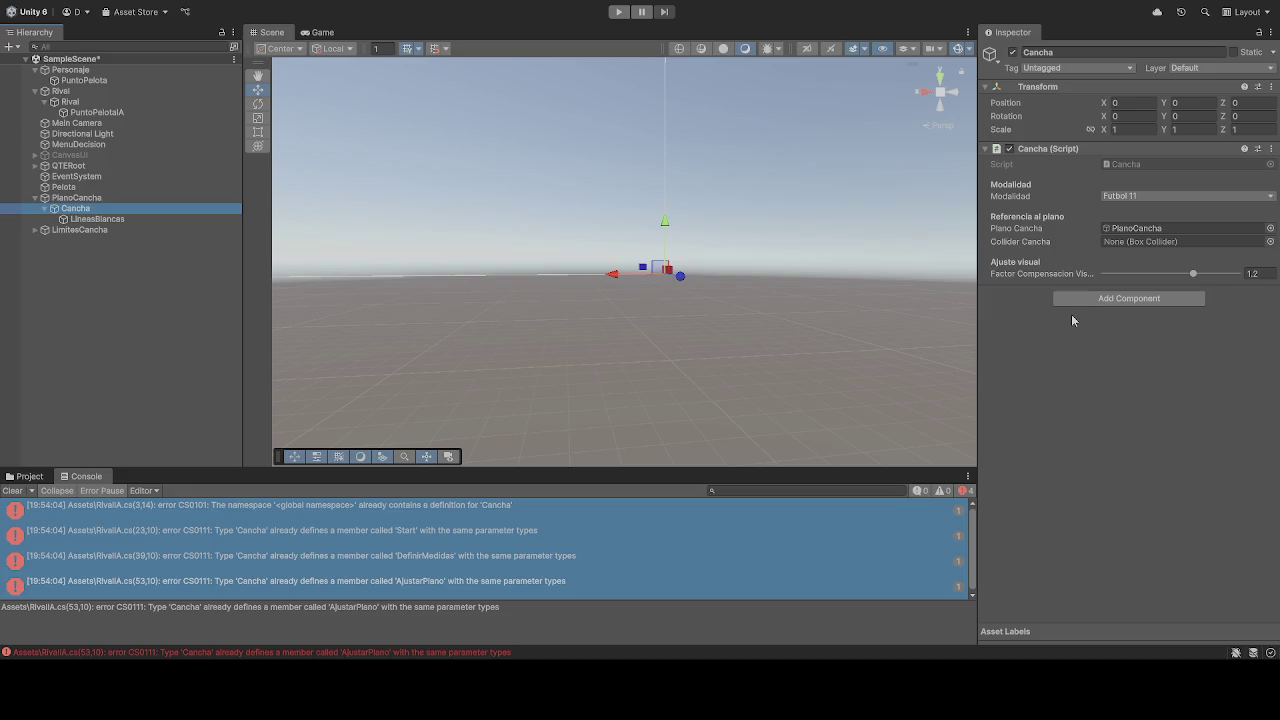
Try dragging Cancha into the Collider Cancha reference, then show the Assets folder contents
{"action": "mouse_move", "coordinate": [62, 208]}
{"action": "left_mouse_down"}
{"action": "mouse_move", "coordinate": [306, 203]}
{"action": "mouse_move", "coordinate": [1154, 246]}
{"action": "mouse_move", "coordinate": [1131, 246]}
{"action": "left_mouse_up"}
{"action": "mouse_move", "coordinate": [86, 209]}
{"action": "left_mouse_down"}
{"action": "mouse_move", "coordinate": [854, 251]}
{"action": "mouse_move", "coordinate": [1149, 246]}
{"action": "left_mouse_up"}
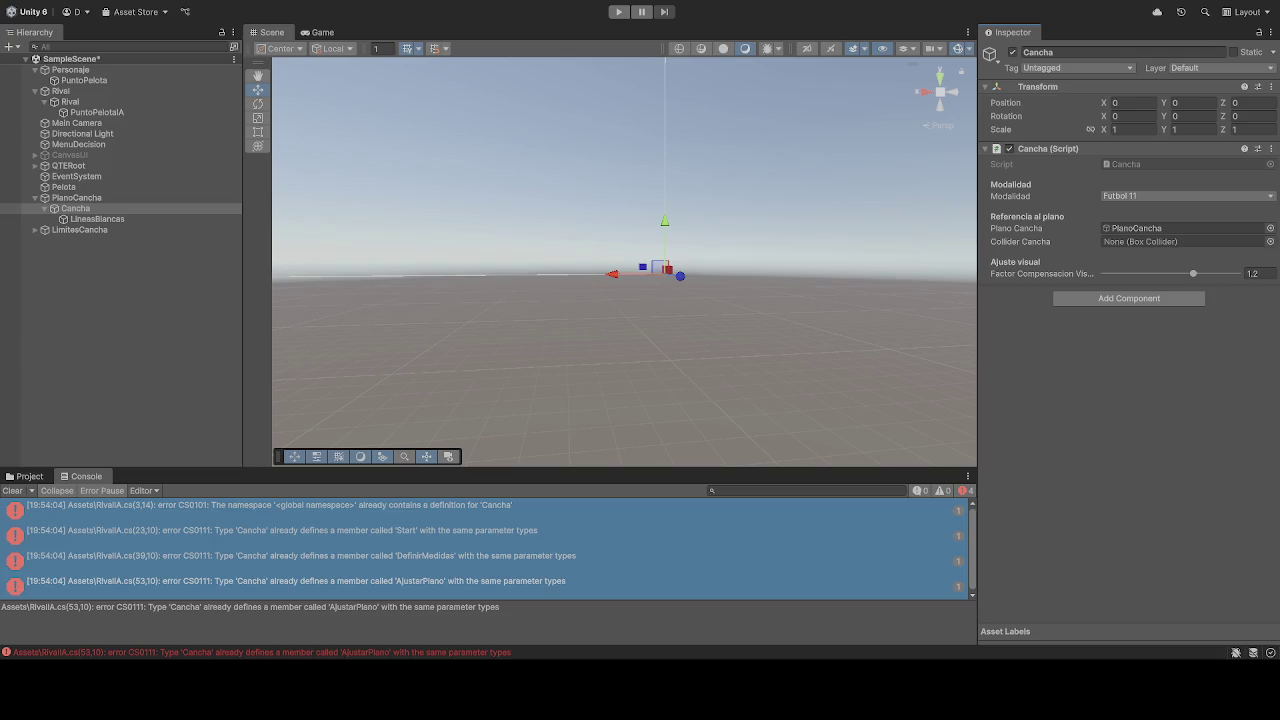
{"action": "left_click", "coordinate": [22, 479]}
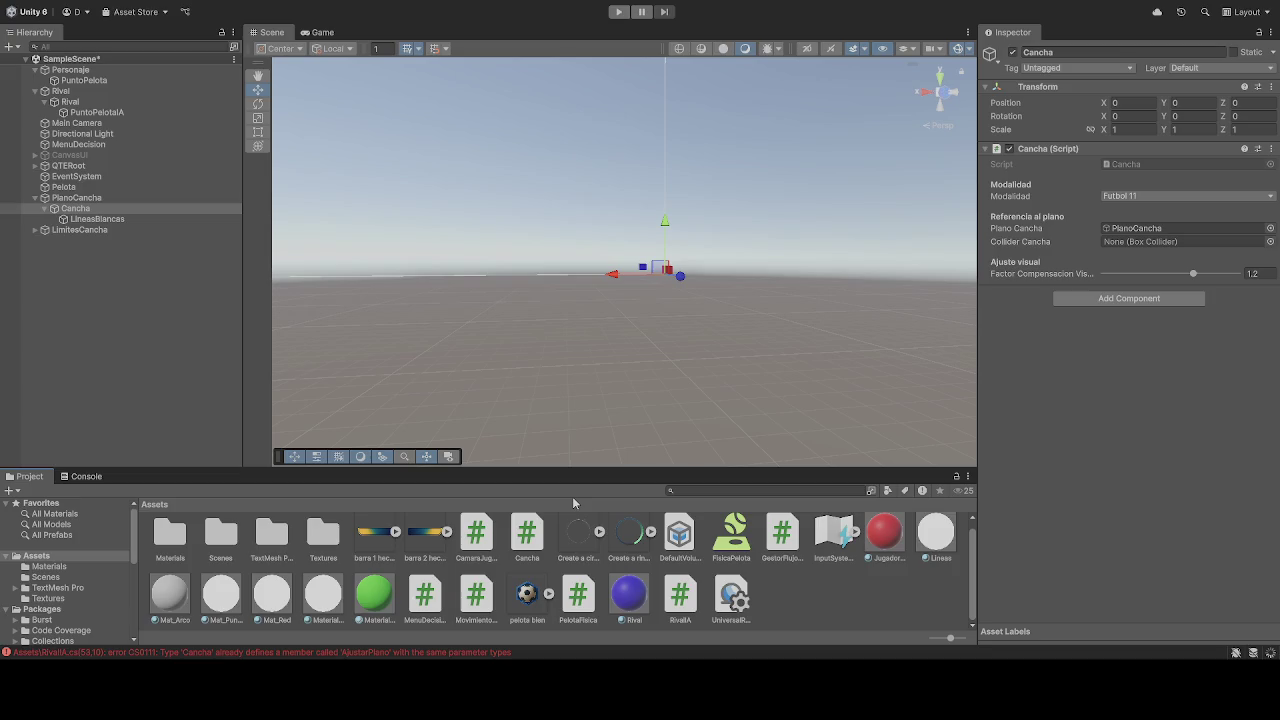
Run and stop the scene, then inspect the Rival parent and child cube components
{"action": "left_click", "coordinate": [621, 13]}
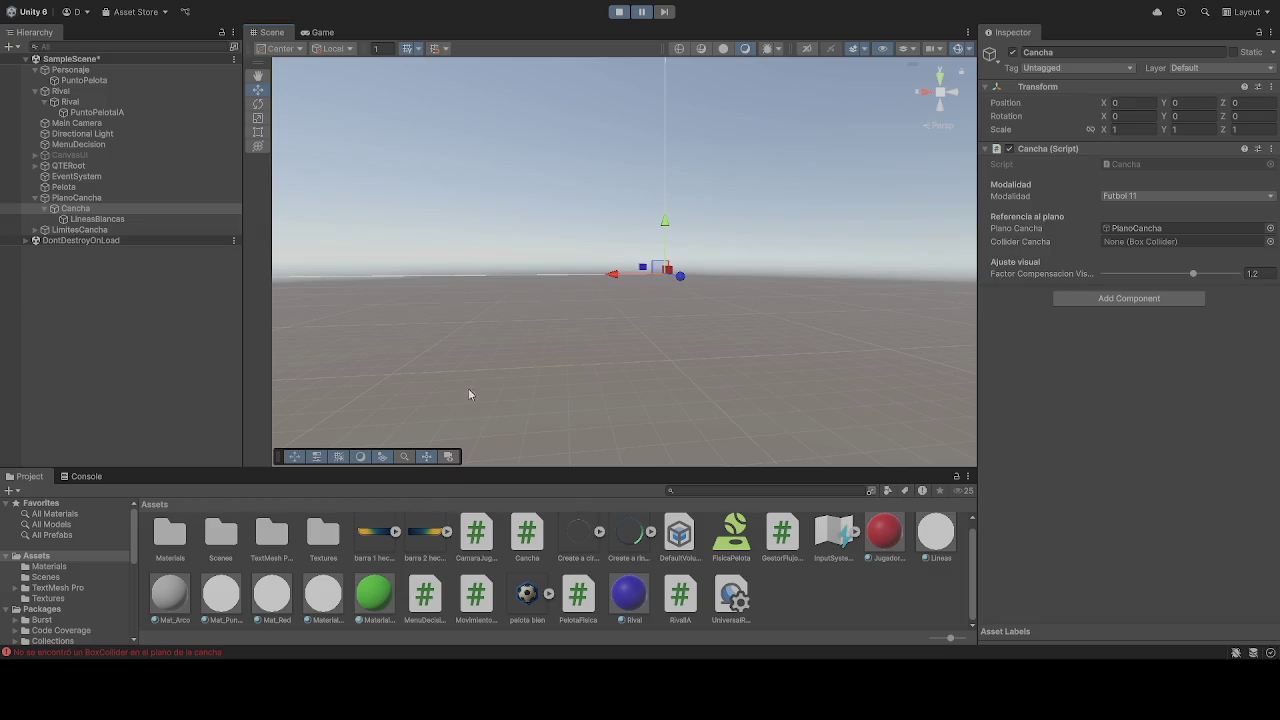
{"action": "left_click", "coordinate": [619, 12]}
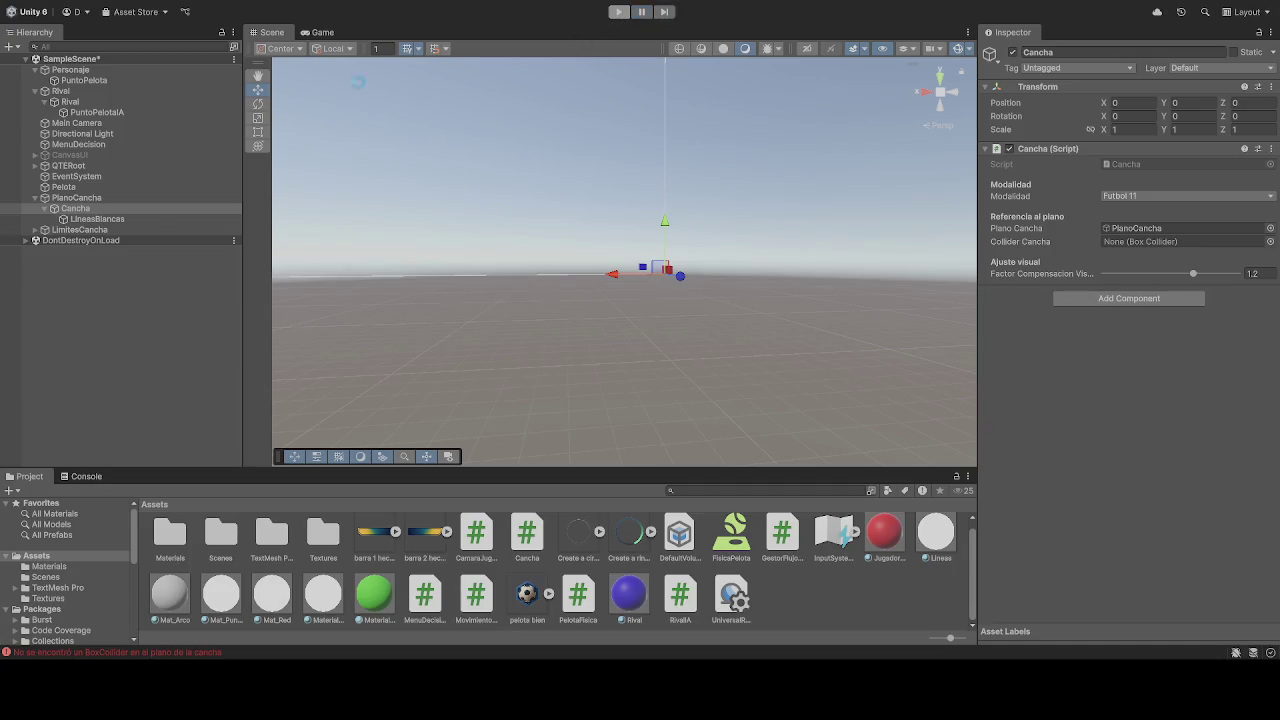
{"action": "left_click", "coordinate": [92, 91]}
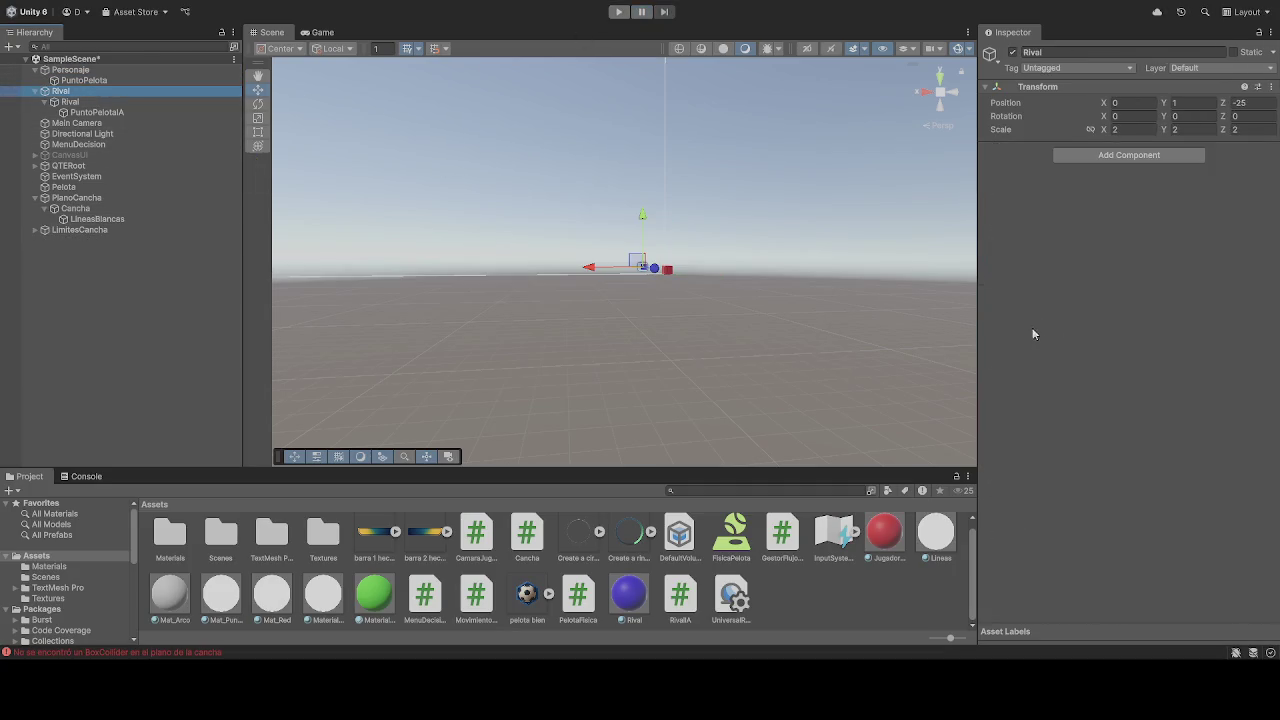
{"action": "left_click", "coordinate": [70, 102]}
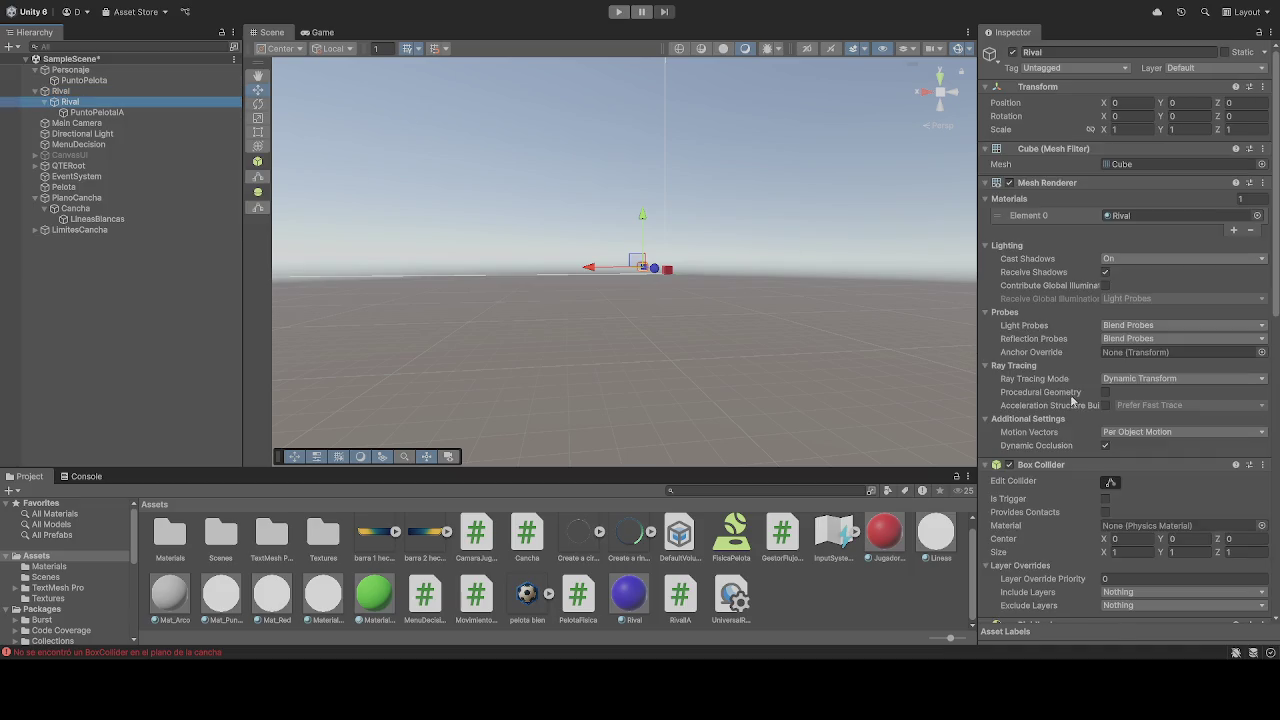
{"action": "scroll", "coordinate": [1075, 406], "scroll_direction": "down", "scroll_amount": 3}
{"action": "scroll", "coordinate": [1071, 402], "scroll_direction": "down", "scroll_amount": 10}
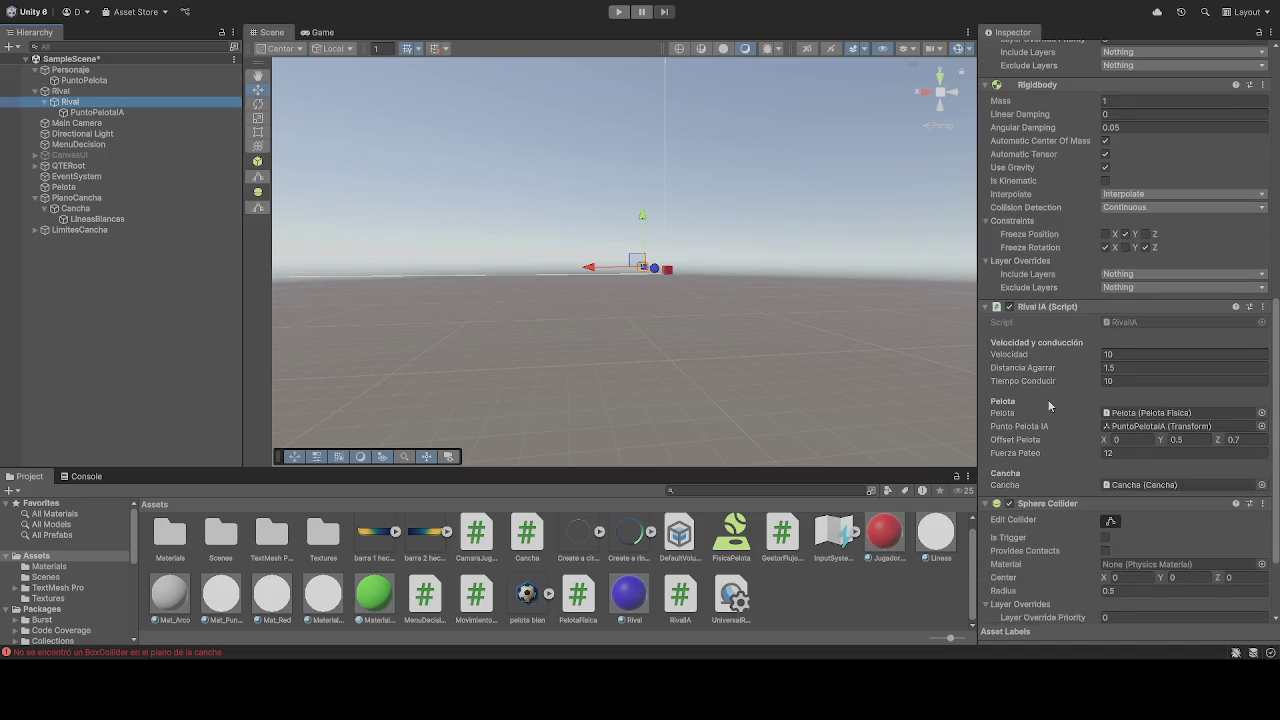
Check PuntoPelotaIA's position, the Cancha object, and PlanoCancha's collider
{"action": "left_click", "coordinate": [97, 112]}
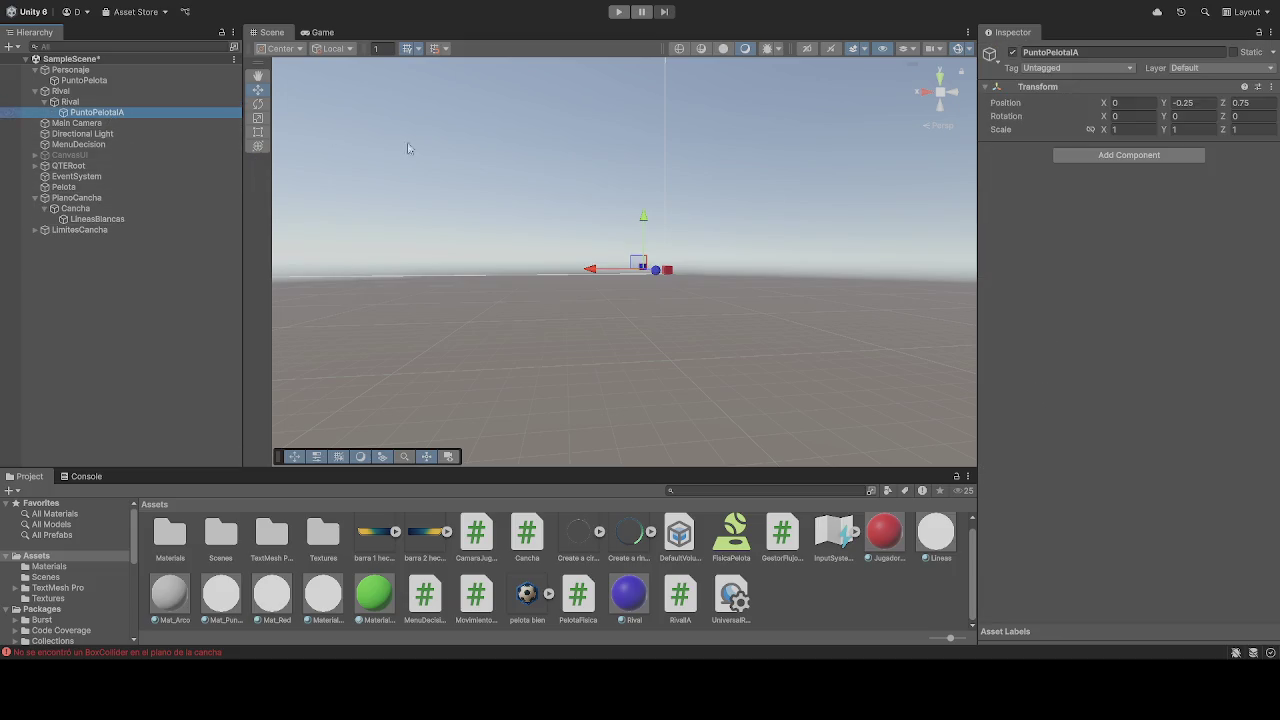
{"action": "left_click", "coordinate": [82, 209]}
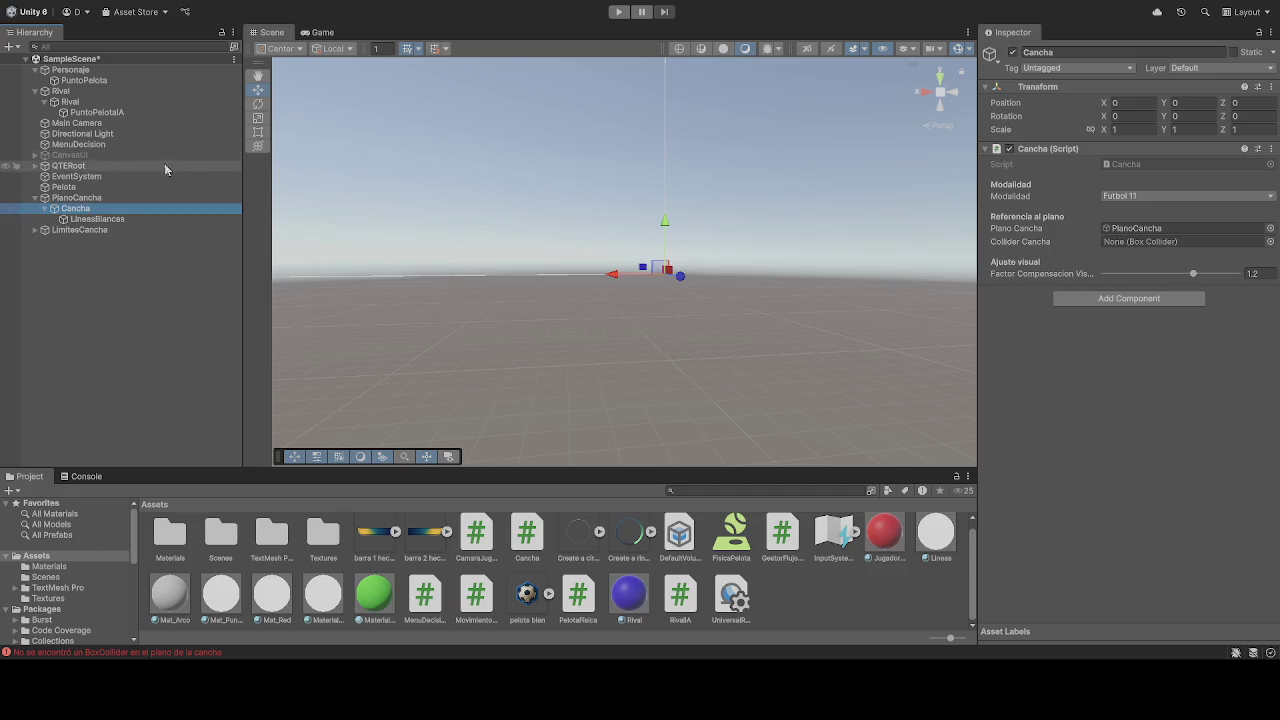
{"action": "left_click", "coordinate": [77, 198]}
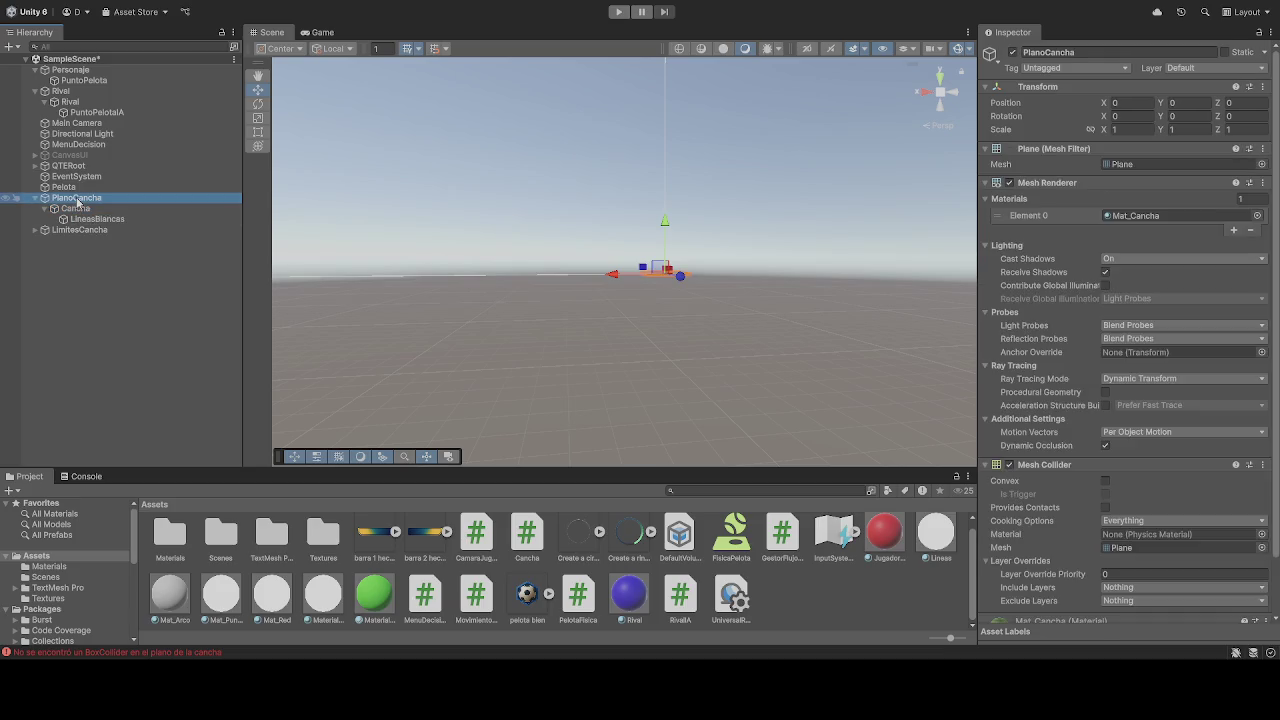
{"action": "scroll", "coordinate": [1060, 320], "scroll_direction": "down", "scroll_amount": 2}
{"action": "scroll", "coordinate": [1057, 334], "scroll_direction": "up", "scroll_amount": 2}
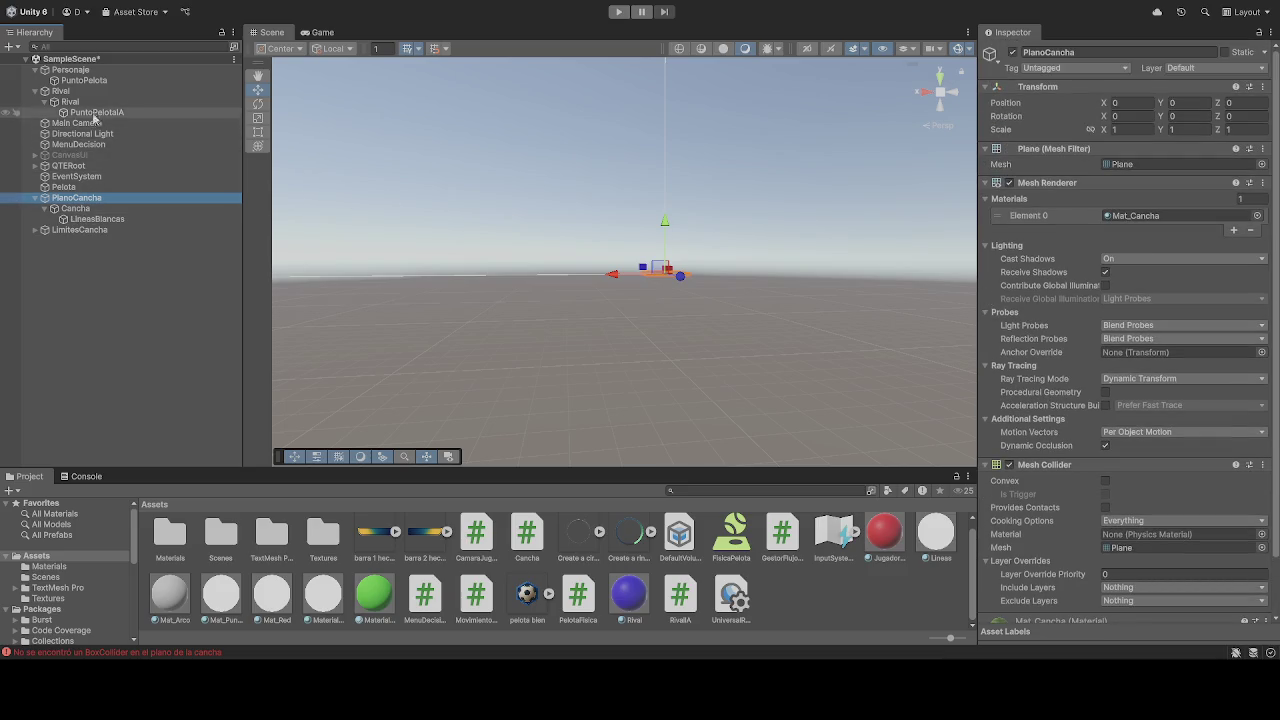
Try placing PuntoPelotaIA under Rival, then review Personaje's movement settings
{"action": "mouse_move", "coordinate": [92, 117]}
{"action": "left_mouse_down"}
{"action": "mouse_move", "coordinate": [135, 113]}
{"action": "mouse_move", "coordinate": [101, 103]}
{"action": "left_mouse_up"}
{"action": "left_click", "coordinate": [70, 70]}
{"action": "scroll", "coordinate": [1023, 325], "scroll_direction": "down", "scroll_amount": 5}
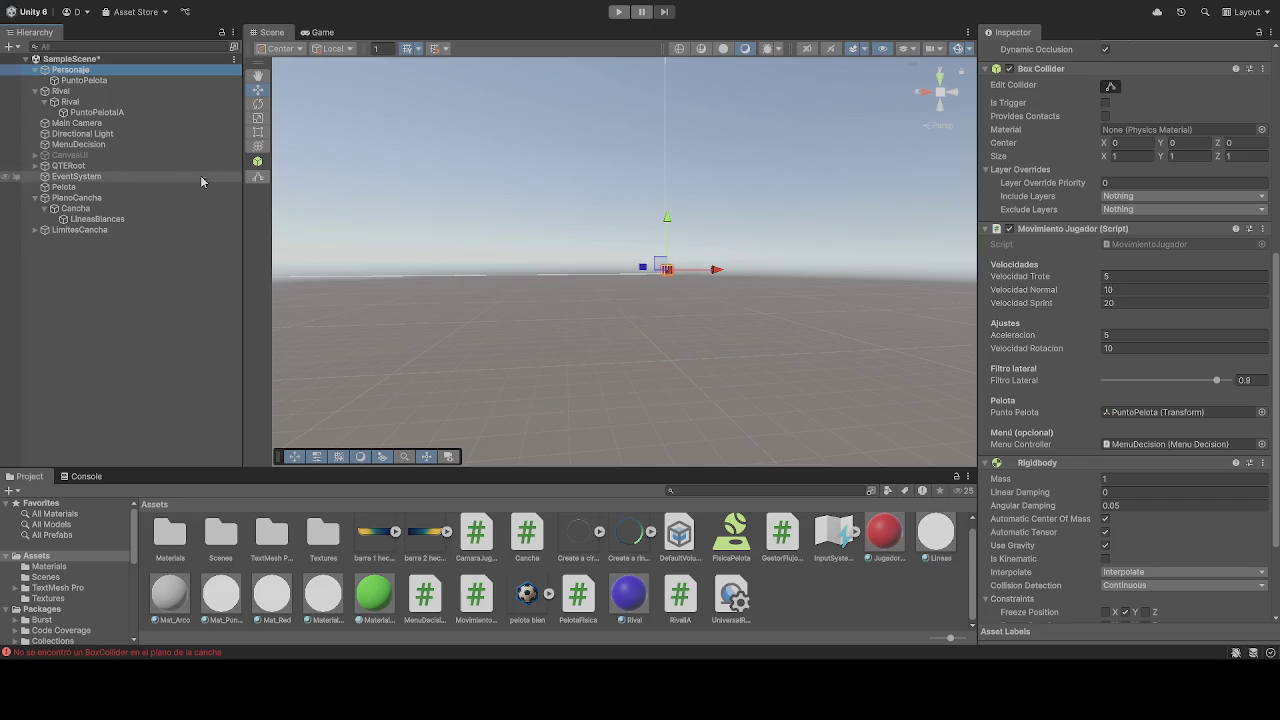
Read the missing-BoxCollider error, then try assigning Cancha to Collider Cancha again
{"action": "left_click", "coordinate": [313, 654]}
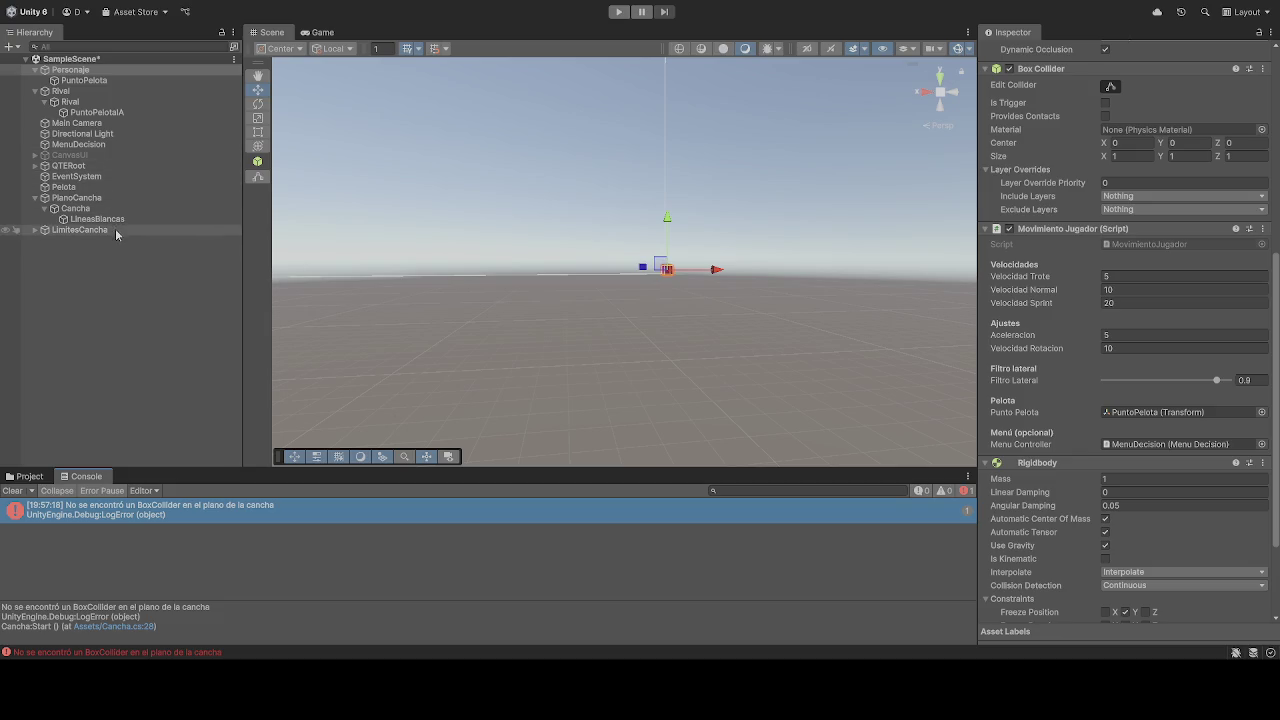
{"action": "left_click", "coordinate": [87, 208]}
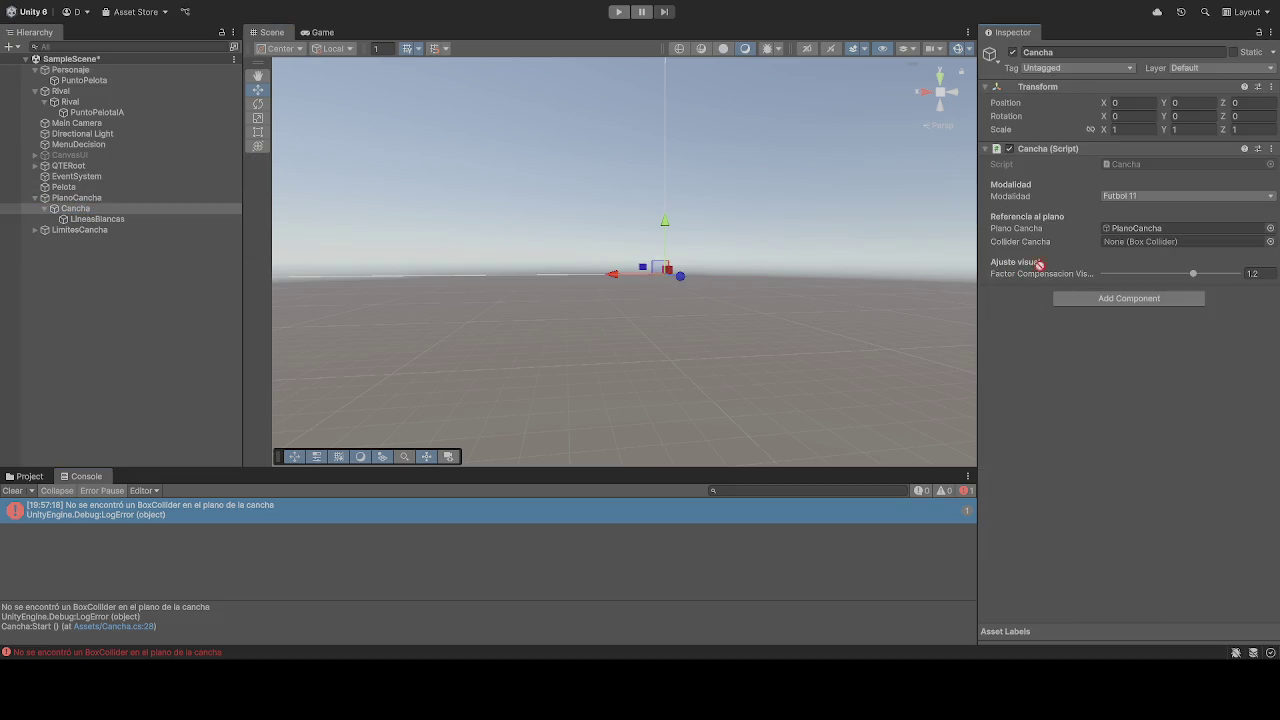
{"action": "left_click_drag", "start_coordinate": [1140, 242], "coordinate": [1140, 242]}
From the Assets view, try dragging an asset and Cancha into Collider Cancha, without success
{"action": "left_click", "coordinate": [33, 477]}
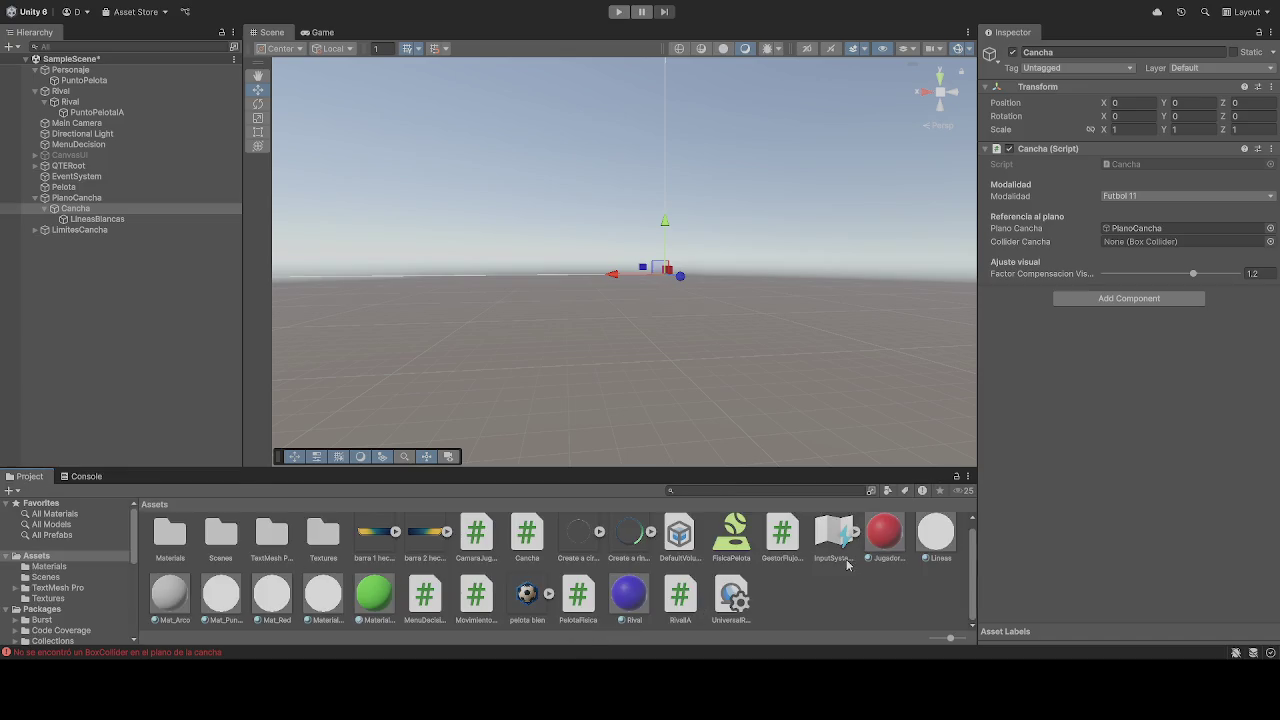
{"action": "mouse_move", "coordinate": [523, 549]}
{"action": "left_mouse_down"}
{"action": "mouse_move", "coordinate": [1096, 249]}
{"action": "mouse_move", "coordinate": [1164, 262]}
{"action": "mouse_move", "coordinate": [1041, 285]}
{"action": "left_mouse_up"}
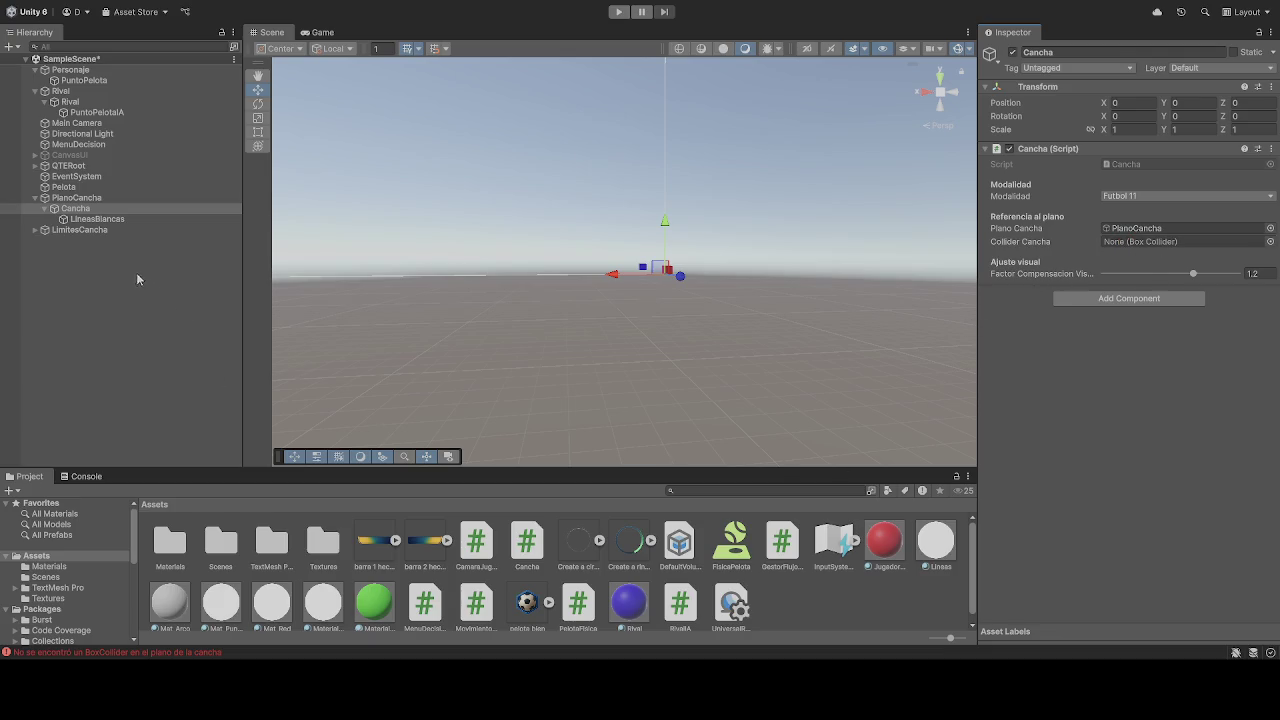
{"action": "left_click_drag", "start_coordinate": [88, 209], "coordinate": [1152, 249]}
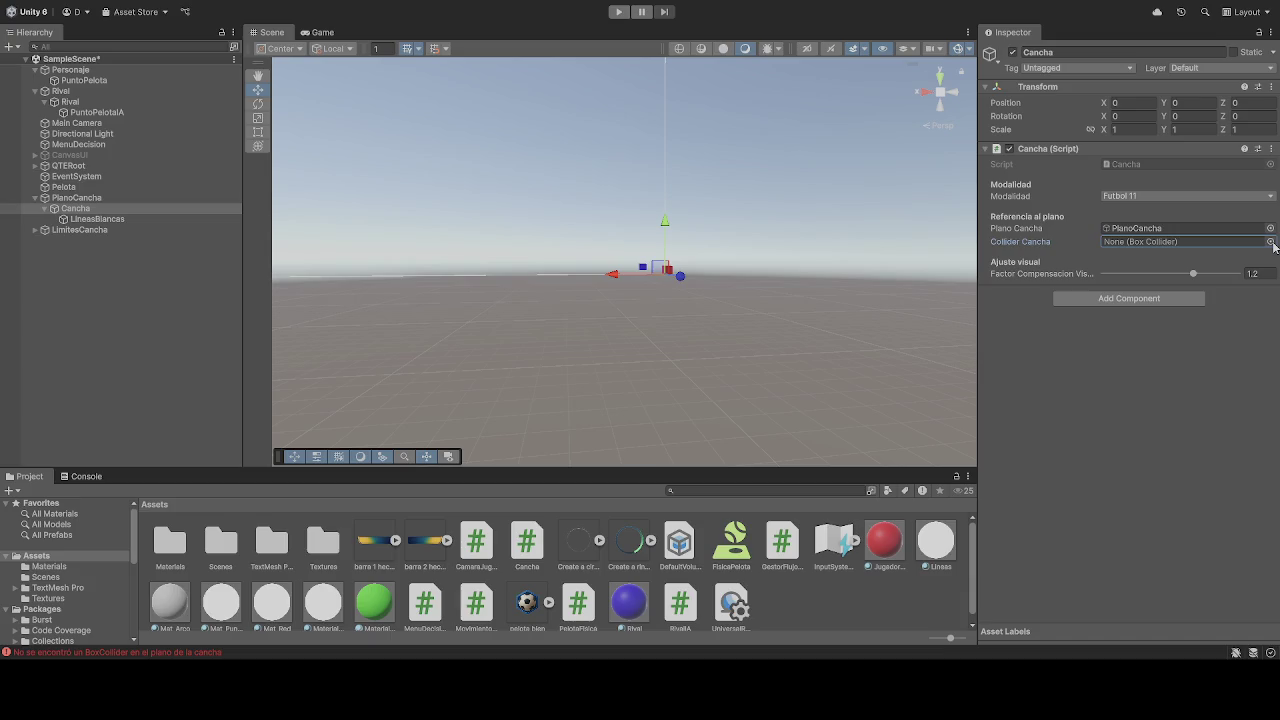
{"action": "left_click", "coordinate": [1040, 432]}
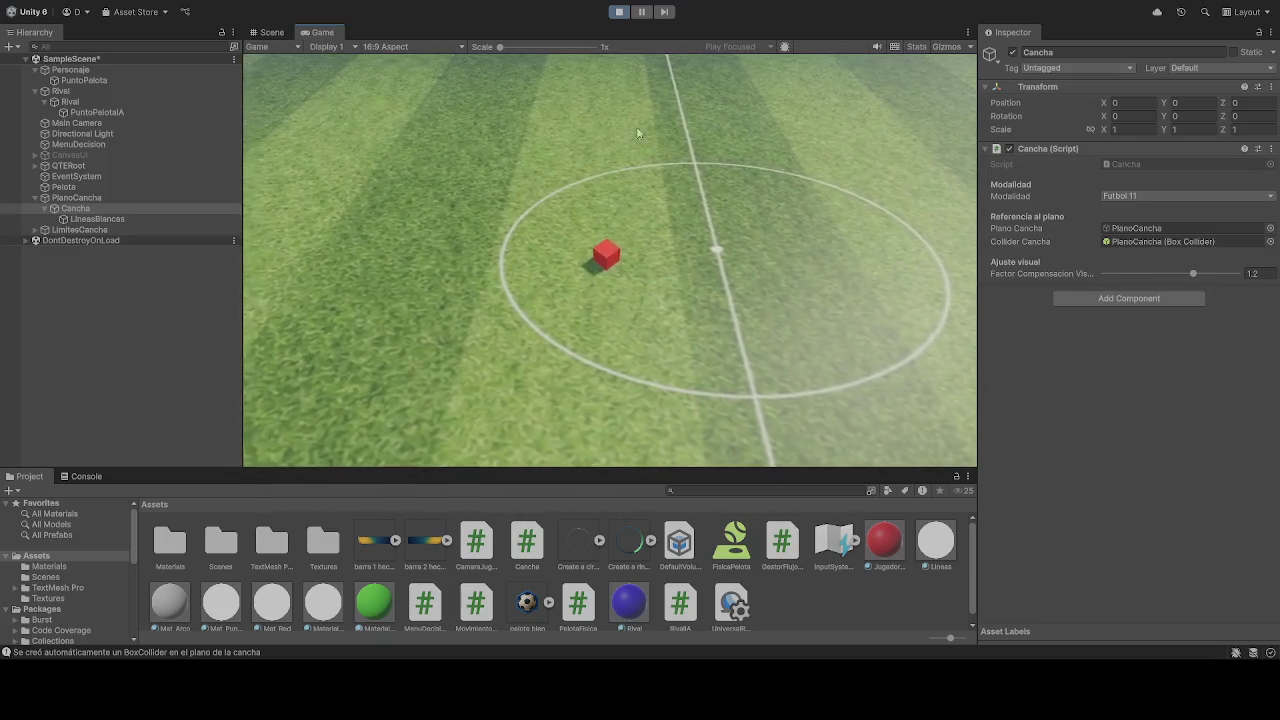
Stop the test run after watching the red cube on the pitch
{"action": "left_click", "coordinate": [618, 11]}
Review PuntoPelota and Personaje's Movimiento Jugador speeds, then run the game again
{"action": "left_click", "coordinate": [84, 80]}
{"action": "left_click", "coordinate": [104, 71]}
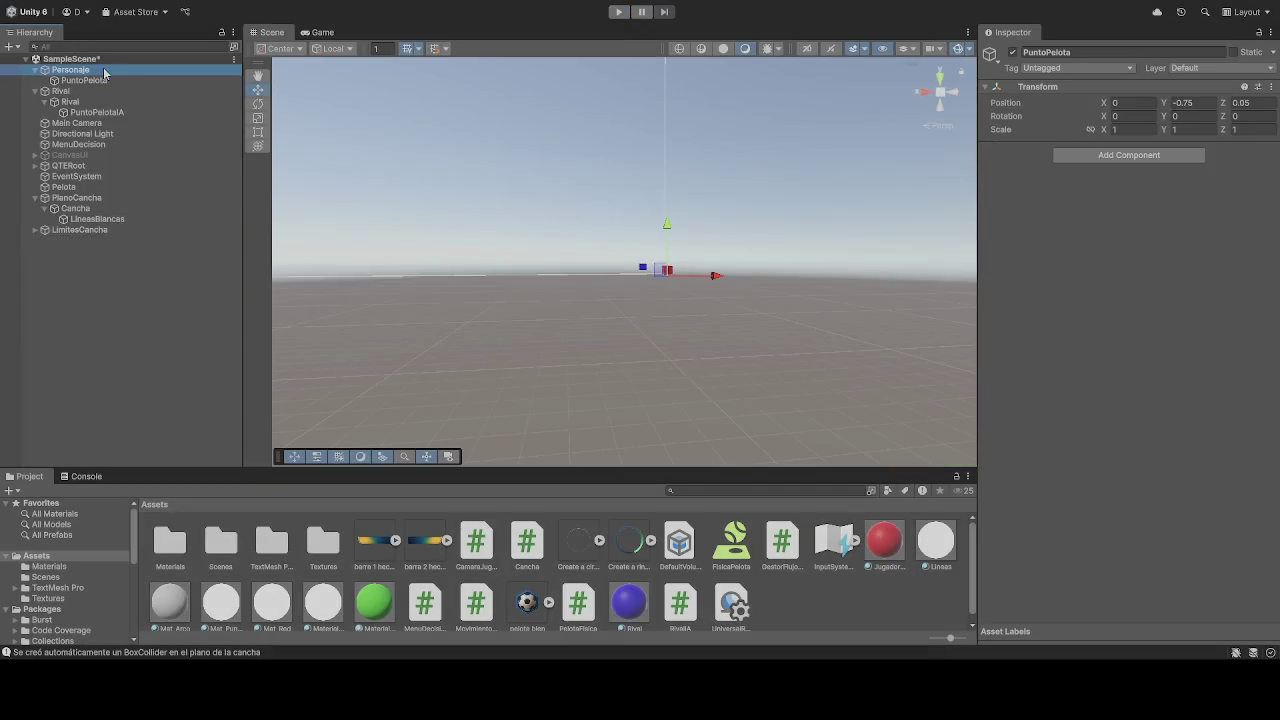
{"action": "scroll", "coordinate": [1042, 495], "scroll_direction": "down", "scroll_amount": 5}
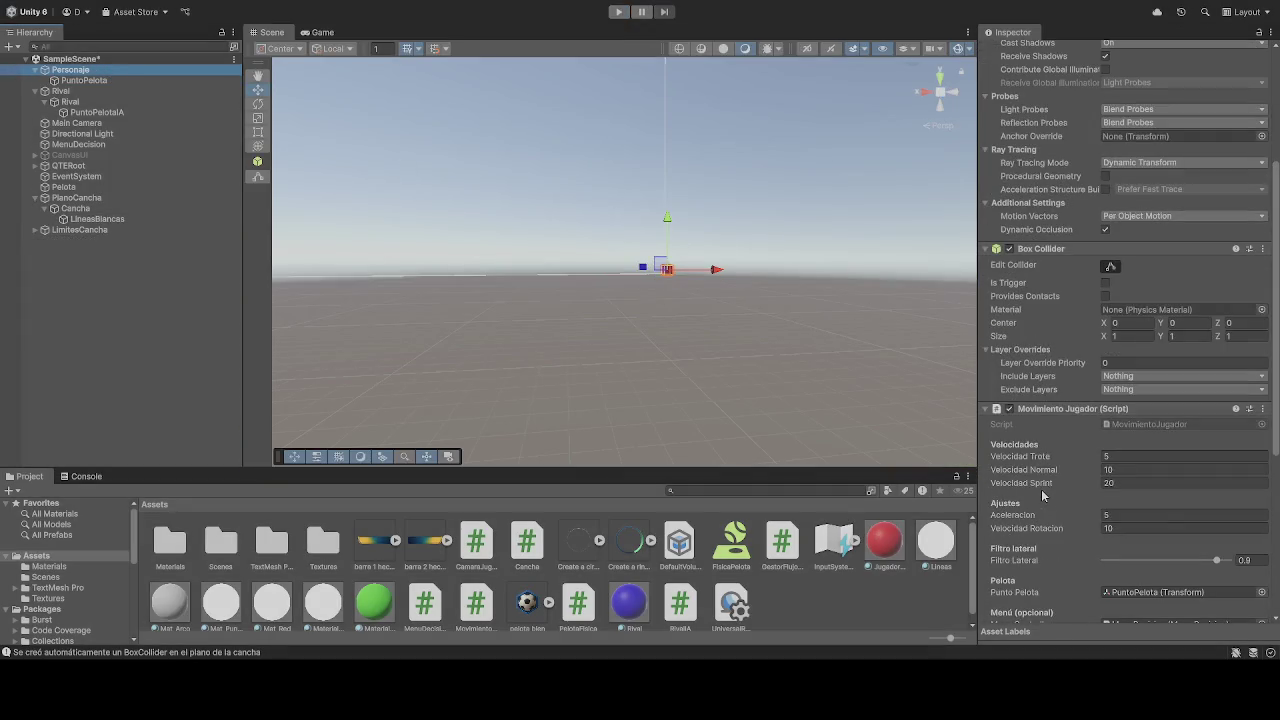
{"action": "left_click", "coordinate": [618, 11]}
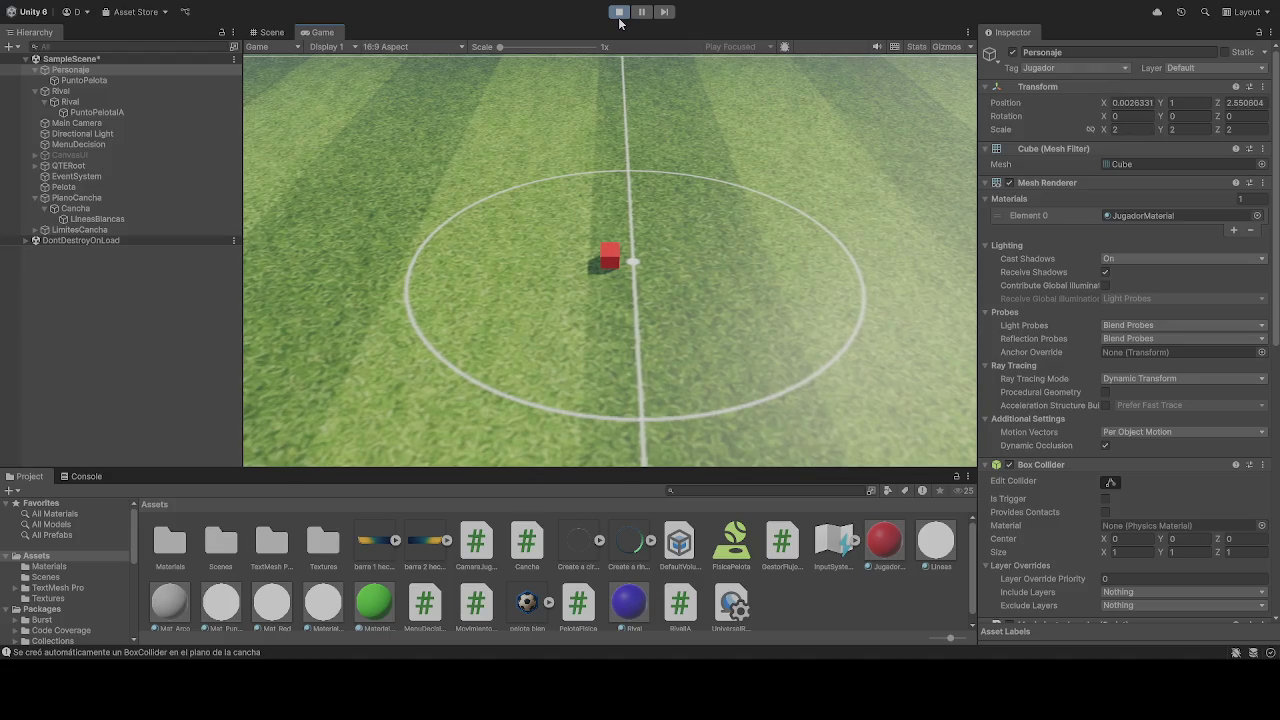
Stop the game and review Personaje's components and its PuntoPelota child
{"action": "left_click", "coordinate": [619, 12]}
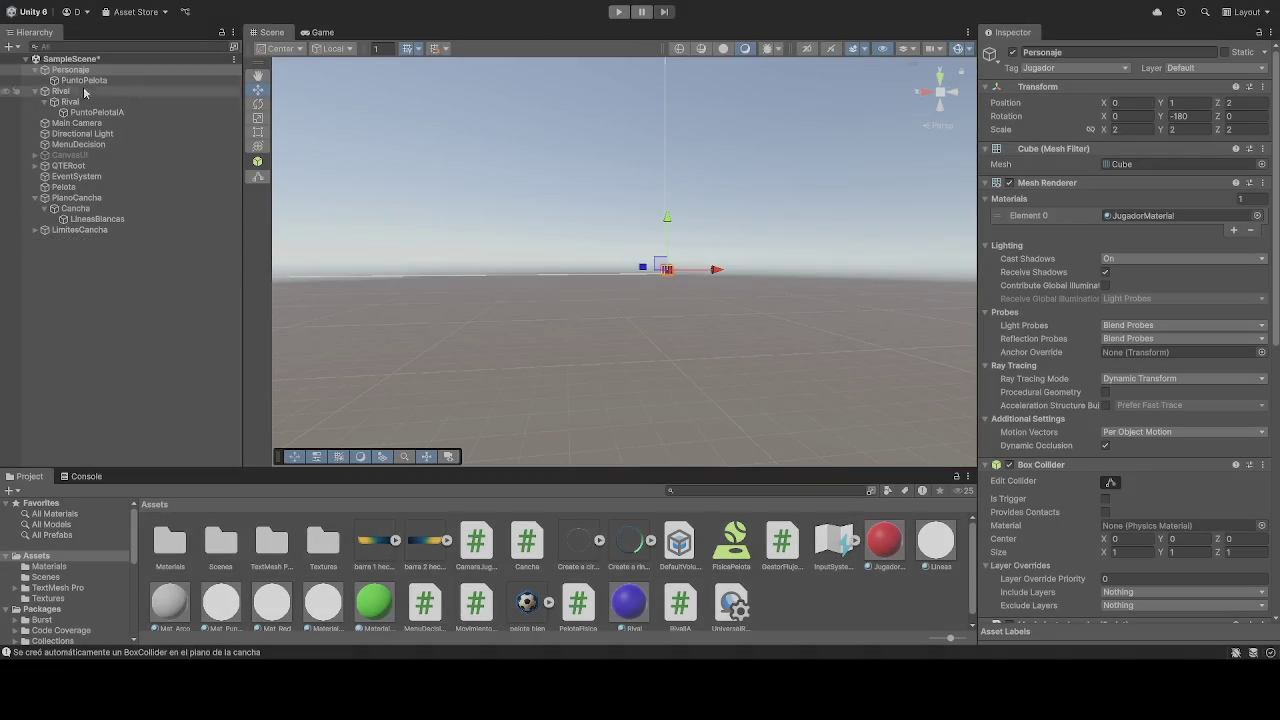
{"action": "left_click", "coordinate": [85, 81]}
{"action": "left_click", "coordinate": [70, 70]}
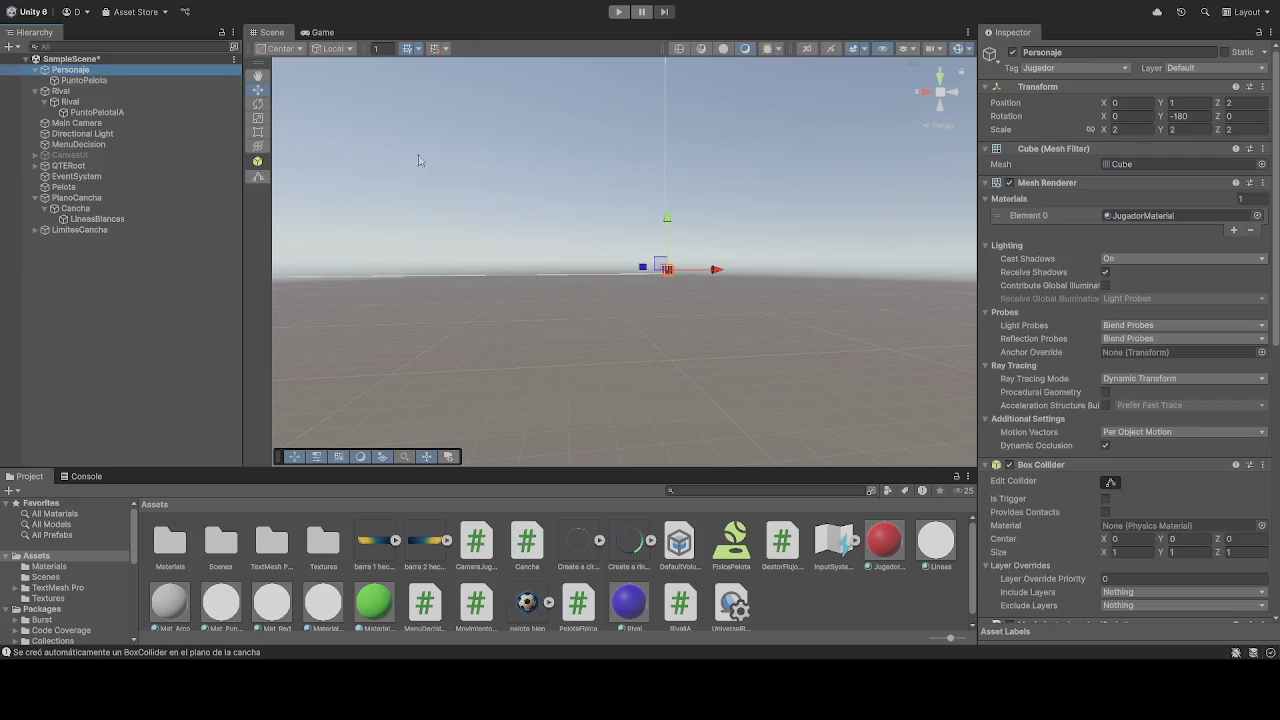
{"action": "scroll", "coordinate": [1050, 352], "scroll_direction": "down", "scroll_amount": 10}
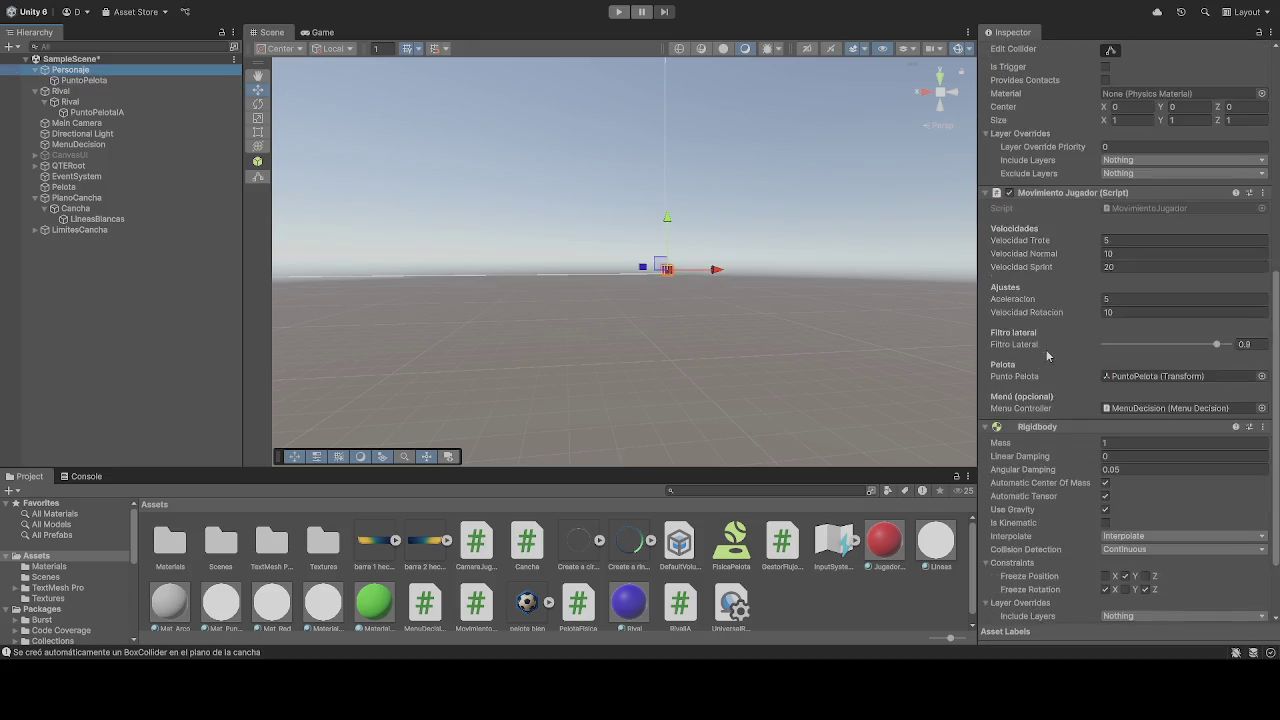
{"action": "scroll", "coordinate": [1038, 349], "scroll_direction": "down", "scroll_amount": 2}
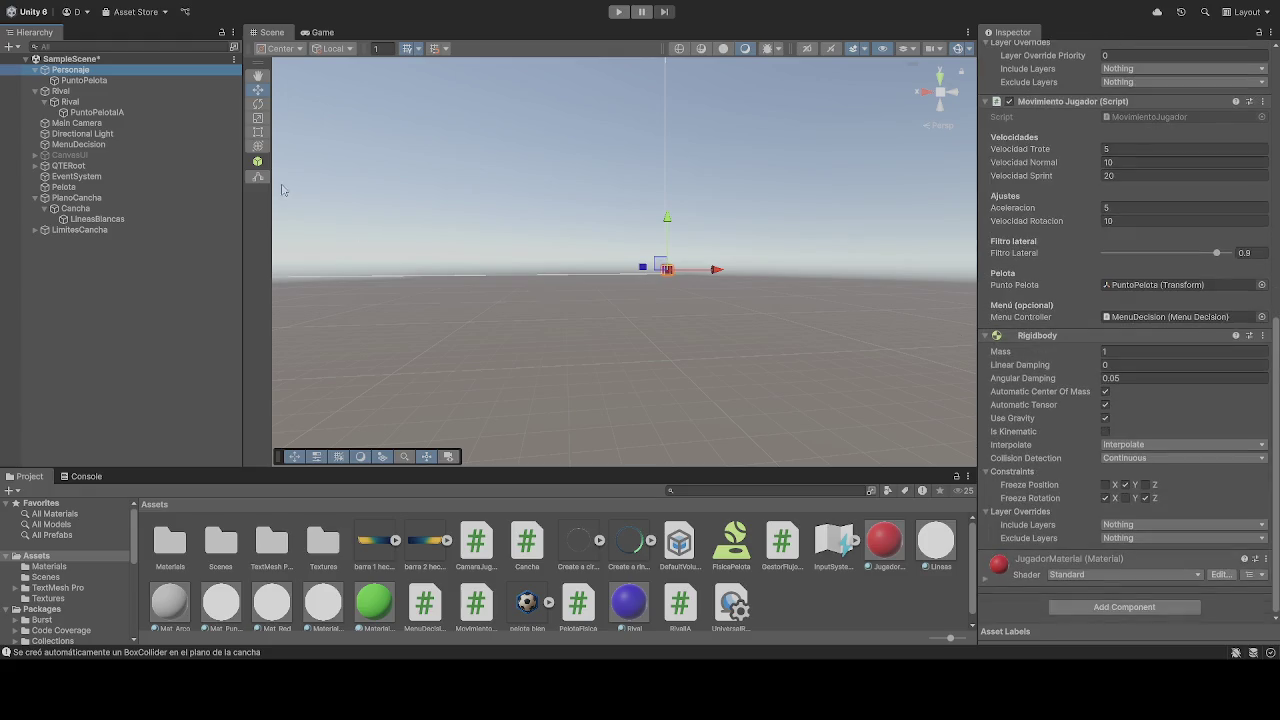
{"action": "left_click", "coordinate": [88, 80]}
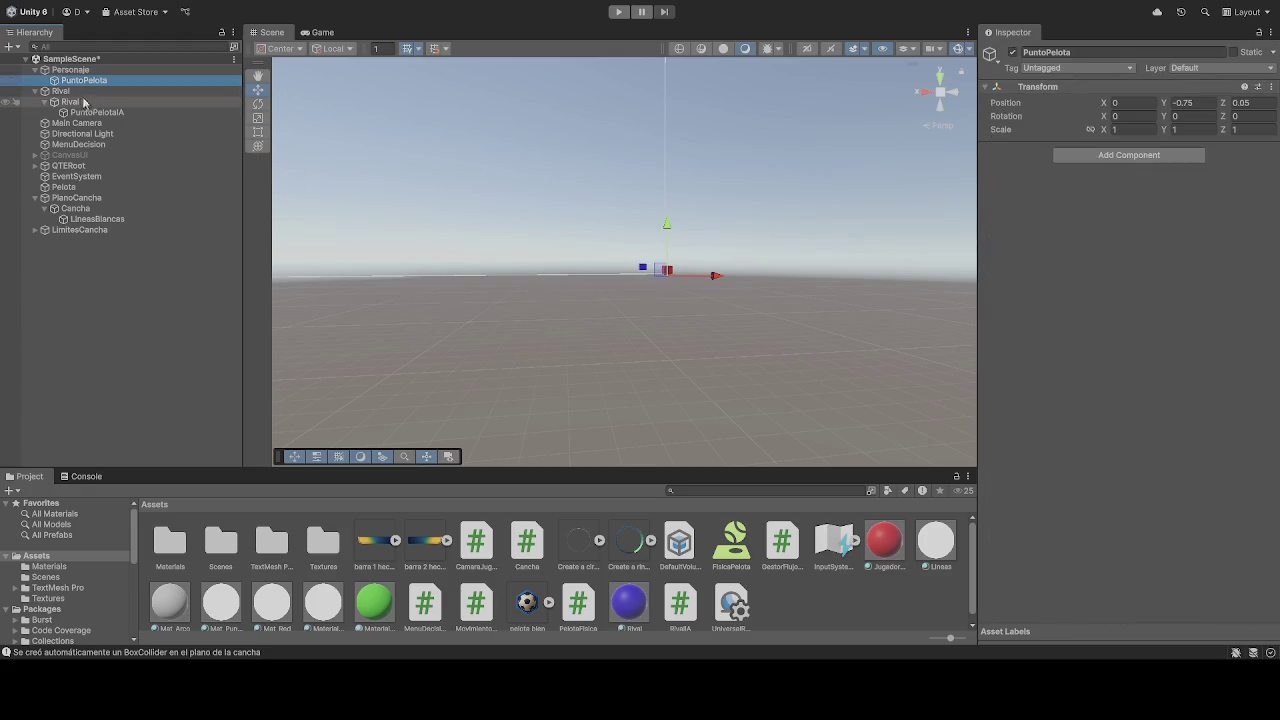
Review the Rival's Rigidbody and Rival IA script, then select Cancha
{"action": "left_click", "coordinate": [82, 104]}
{"action": "scroll", "coordinate": [1050, 418], "scroll_direction": "down", "scroll_amount": 6}
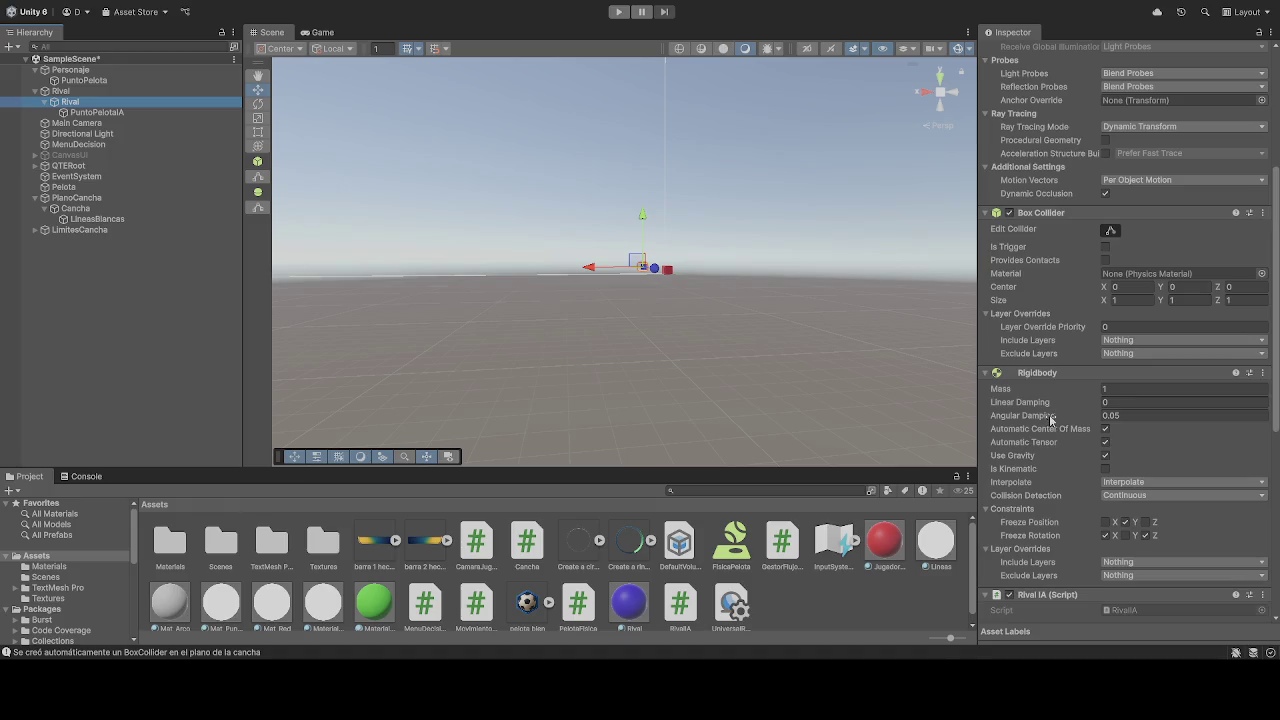
{"action": "scroll", "coordinate": [1050, 418], "scroll_direction": "down", "scroll_amount": 5}
{"action": "scroll", "coordinate": [1050, 418], "scroll_direction": "down", "scroll_amount": 3}
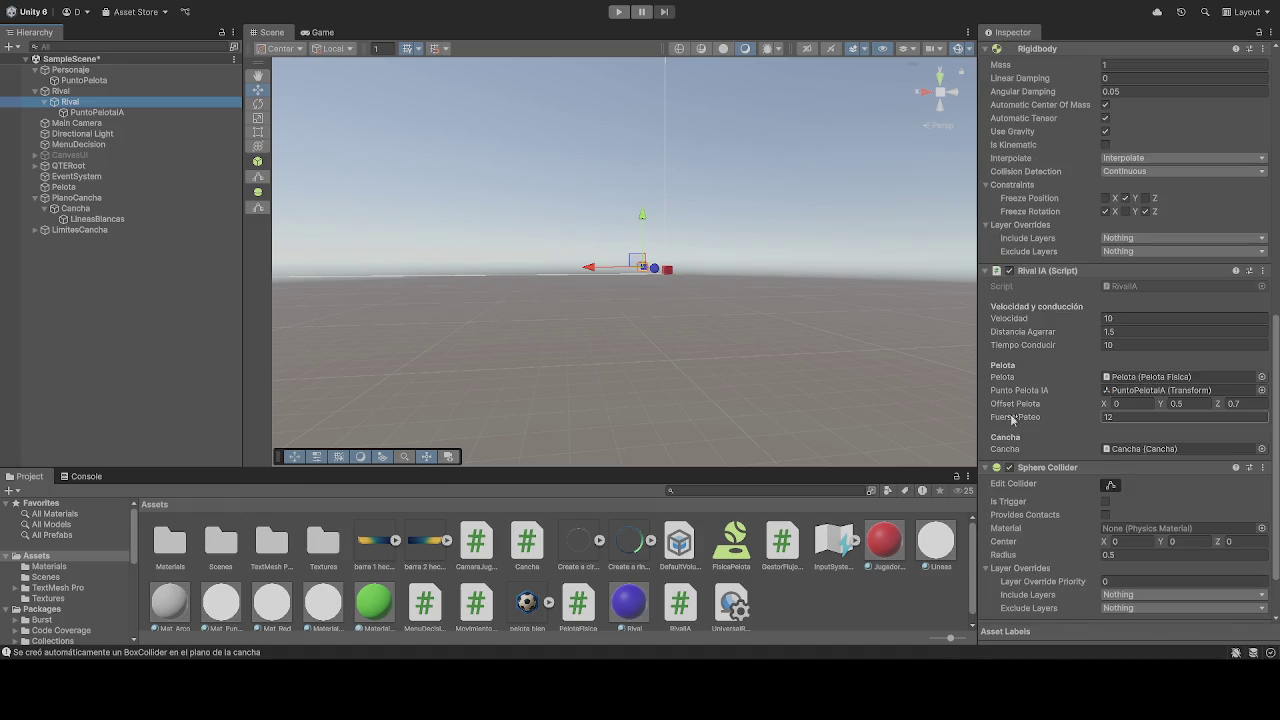
{"action": "left_click", "coordinate": [87, 211]}
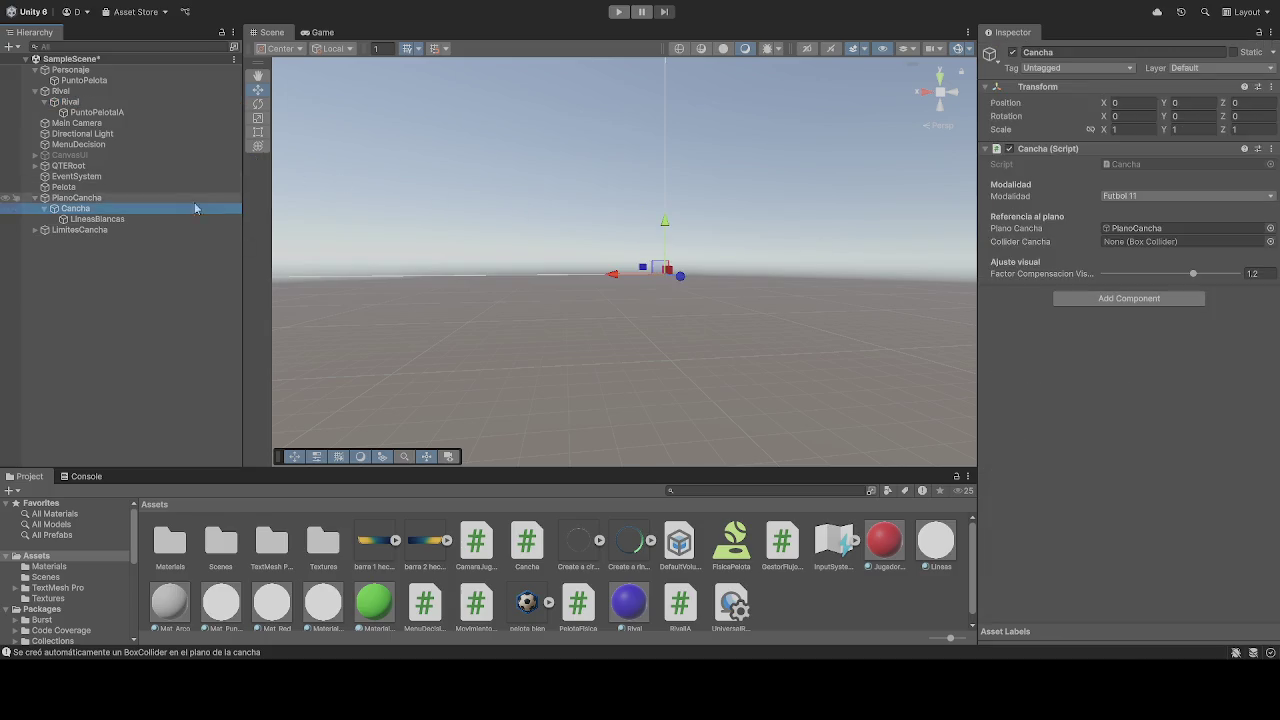
Check PlanoCancha's components, then review Personaje's speeds (5, 10, 20) and Continuous-collision Rigidbody
{"action": "left_click", "coordinate": [158, 196]}
{"action": "scroll", "coordinate": [1072, 331], "scroll_direction": "down", "scroll_amount": 2}
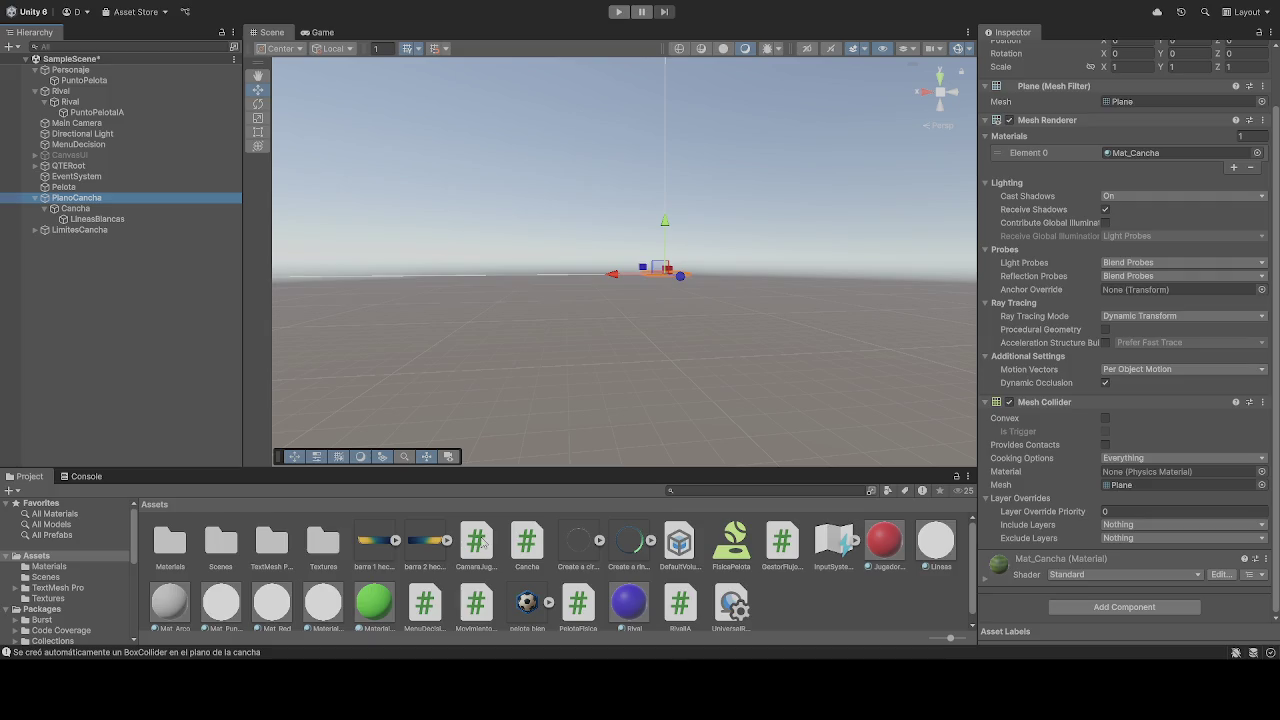
{"action": "left_click", "coordinate": [72, 70]}
{"action": "scroll", "coordinate": [1060, 415], "scroll_direction": "down", "scroll_amount": 2}
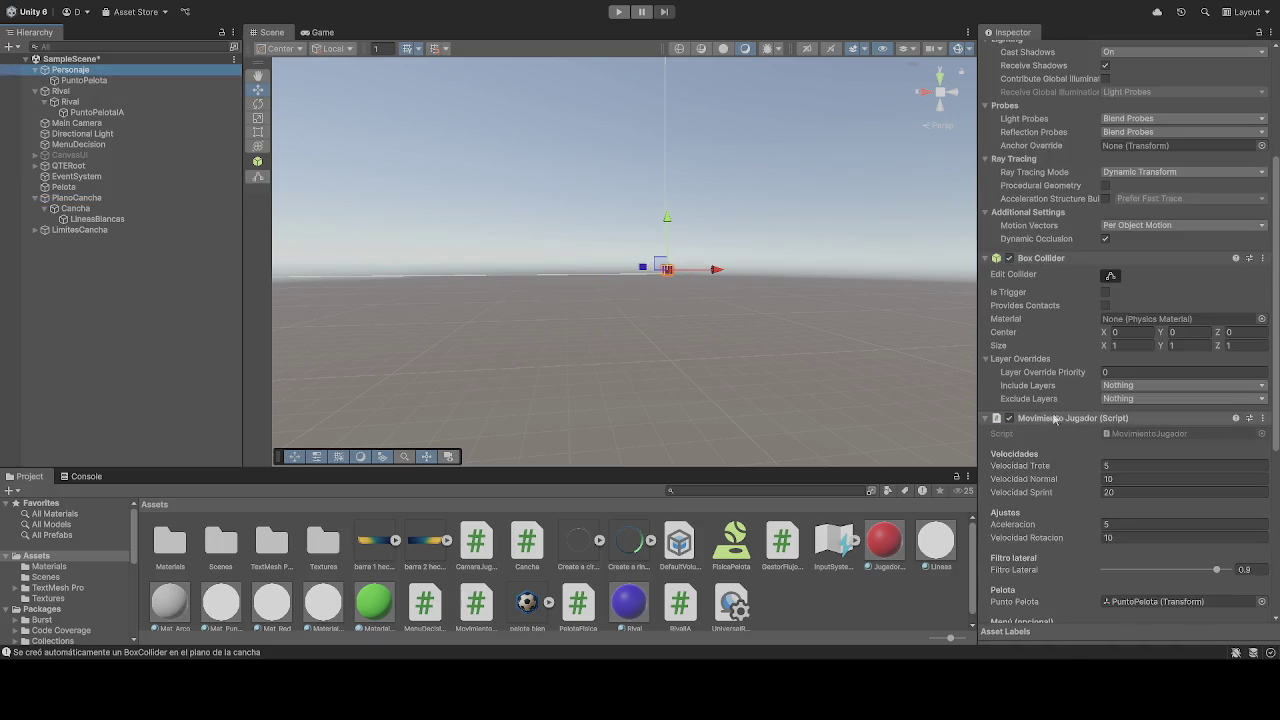
{"action": "scroll", "coordinate": [1054, 427], "scroll_direction": "down", "scroll_amount": 1}
{"action": "scroll", "coordinate": [1054, 427], "scroll_direction": "up", "scroll_amount": 1}
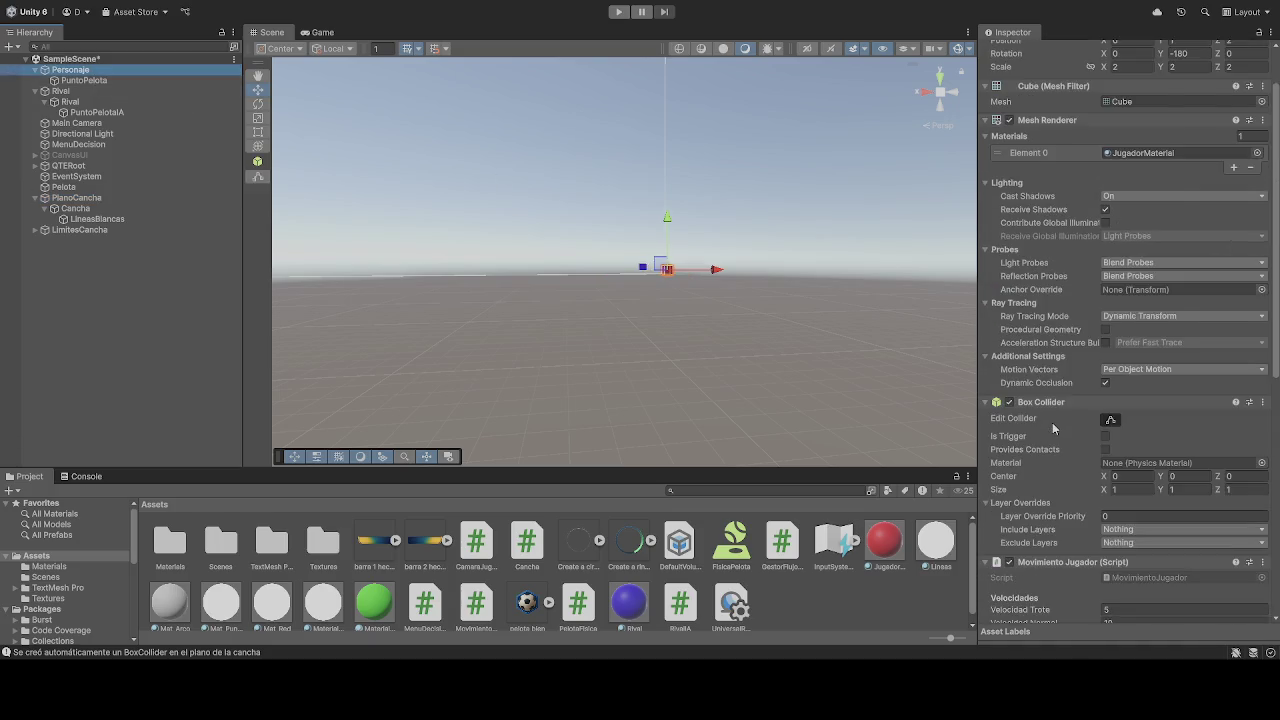
{"action": "scroll", "coordinate": [1069, 517], "scroll_direction": "down", "scroll_amount": 10}
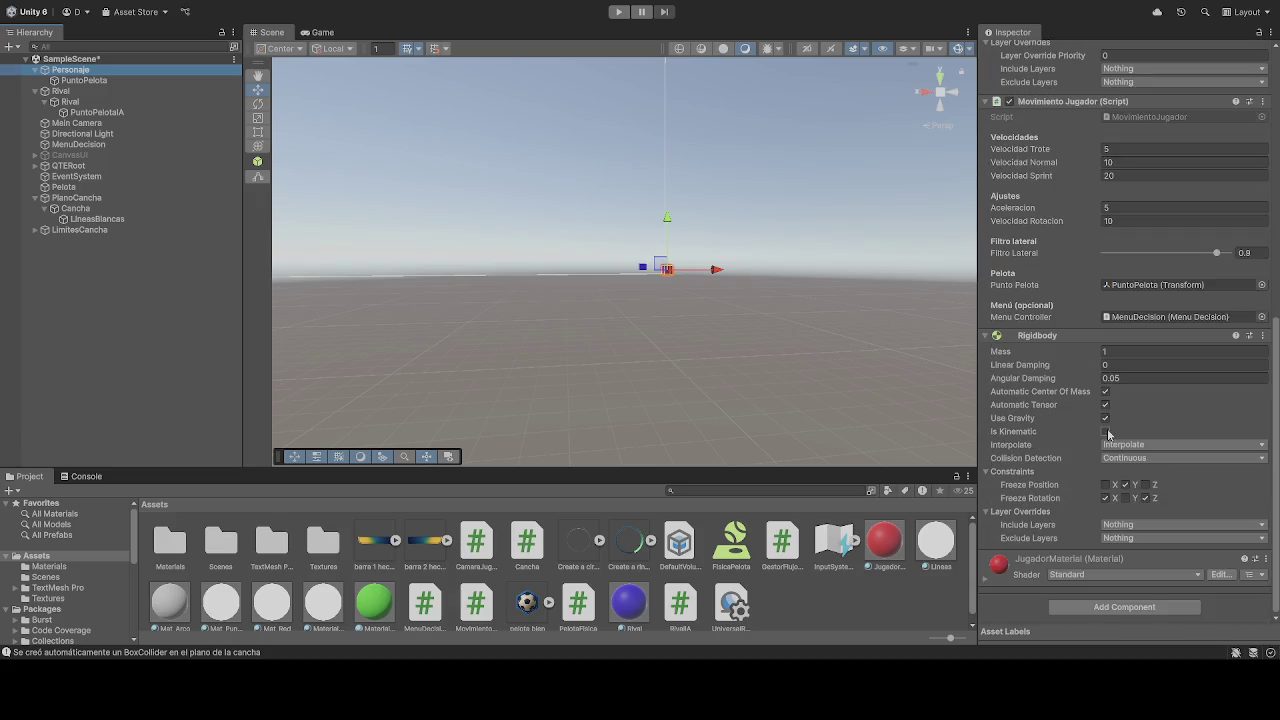
Disable Use Gravity on Personaje's Rigidbody and start the game
{"action": "left_click", "coordinate": [1105, 418]}
{"action": "left_click", "coordinate": [619, 11]}
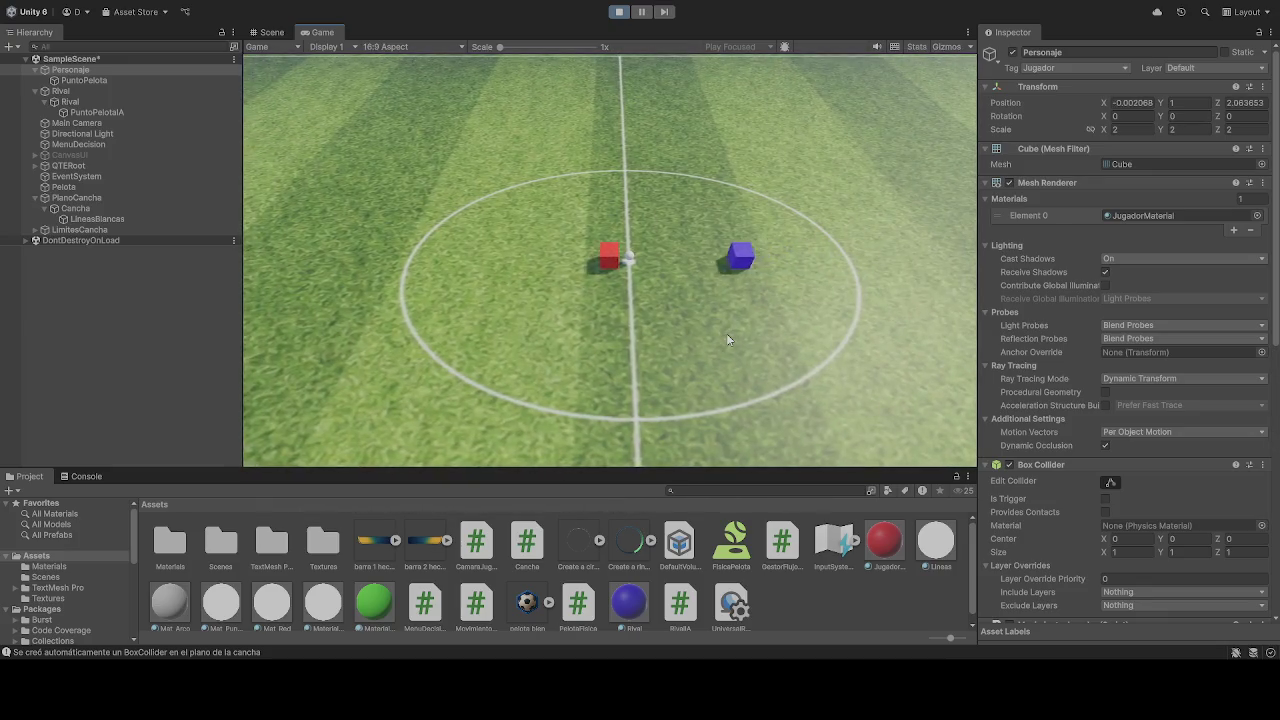
Drive the red cube forward, back and right with W, S, D, then stop the game
{"action": "key", "text": "w"}
{"action": "key", "text": "s"}
{"action": "key", "text": "d"}
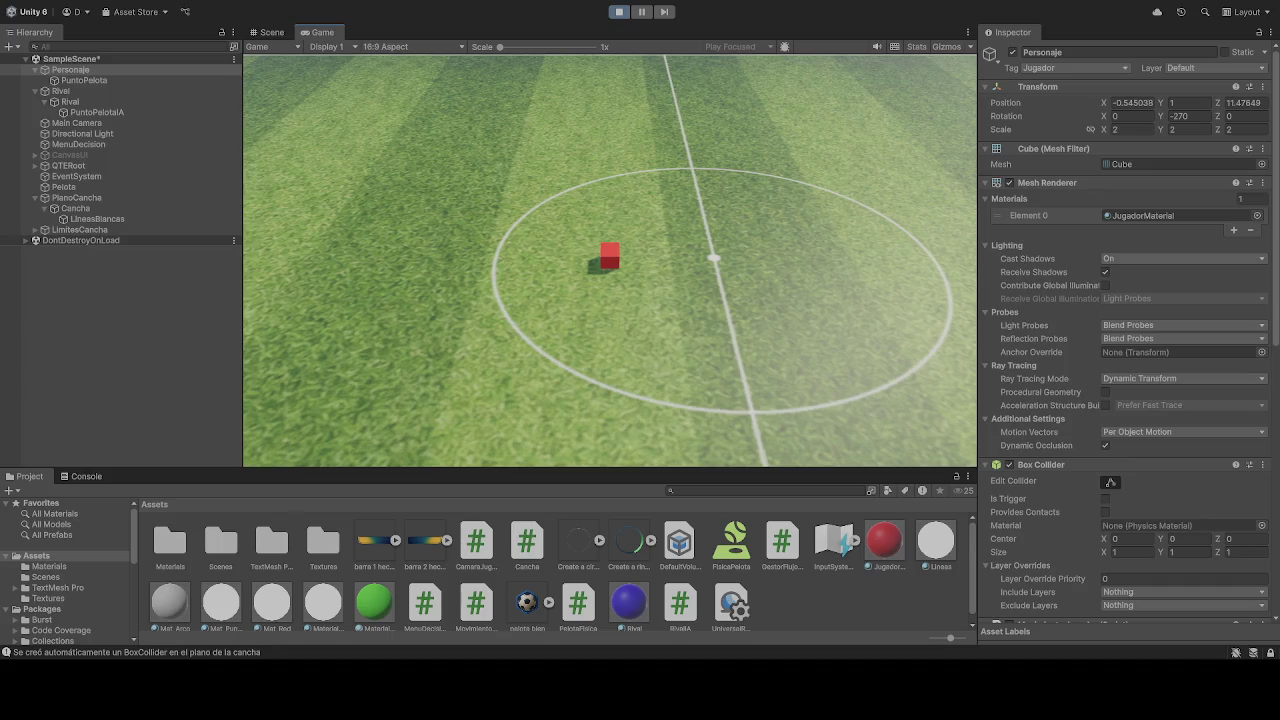
{"action": "left_click", "coordinate": [619, 11]}
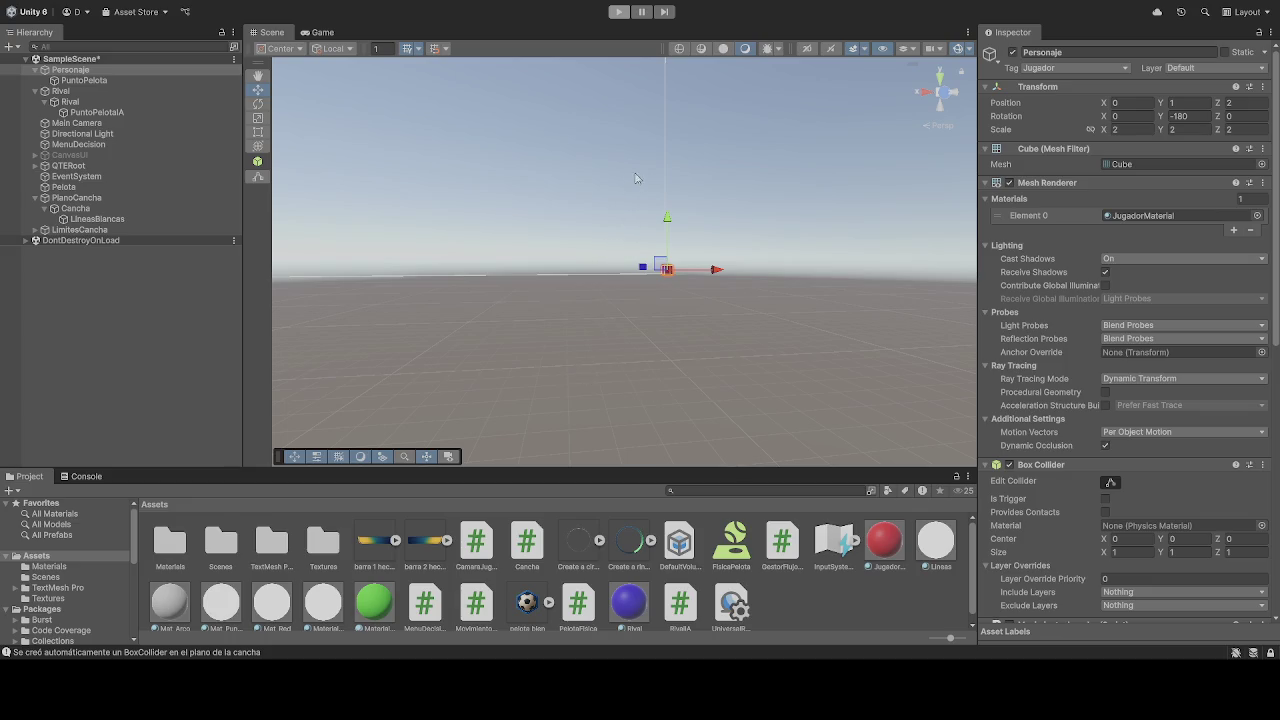
Stop and restart the soccer game twice, then pause it mid-run
{"action": "left_click", "coordinate": [618, 12]}
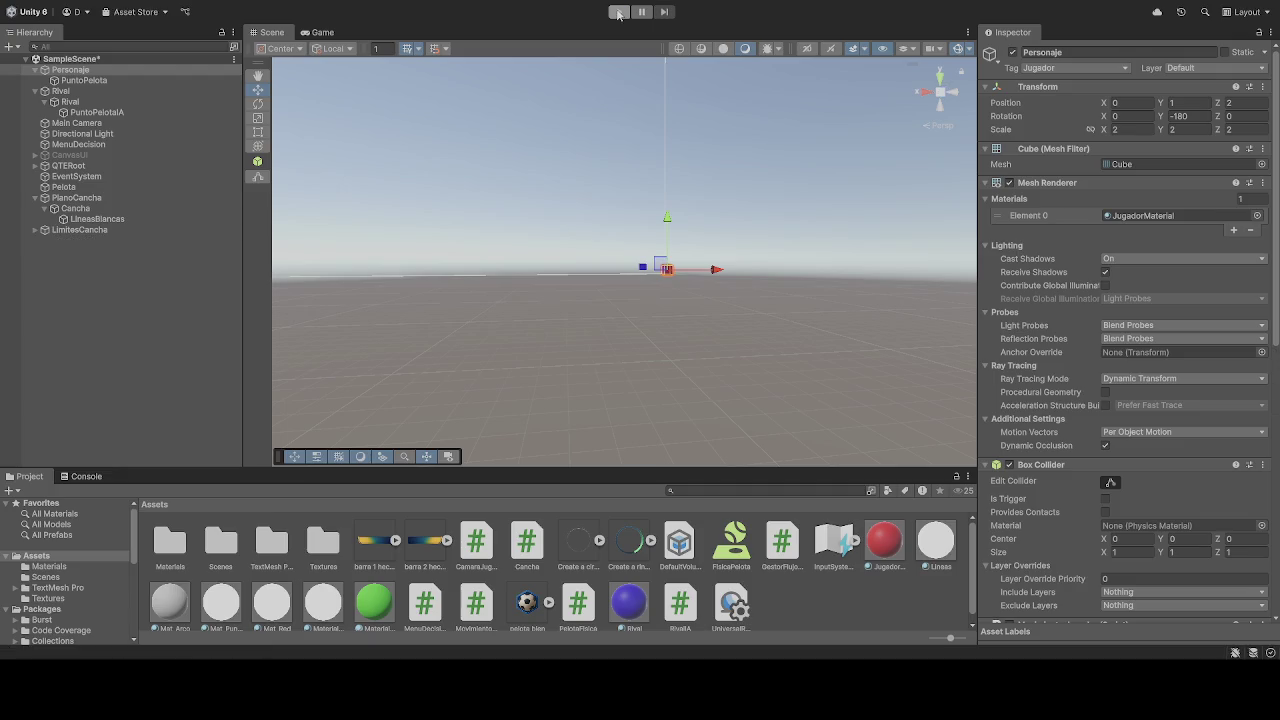
{"action": "left_click", "coordinate": [618, 12]}
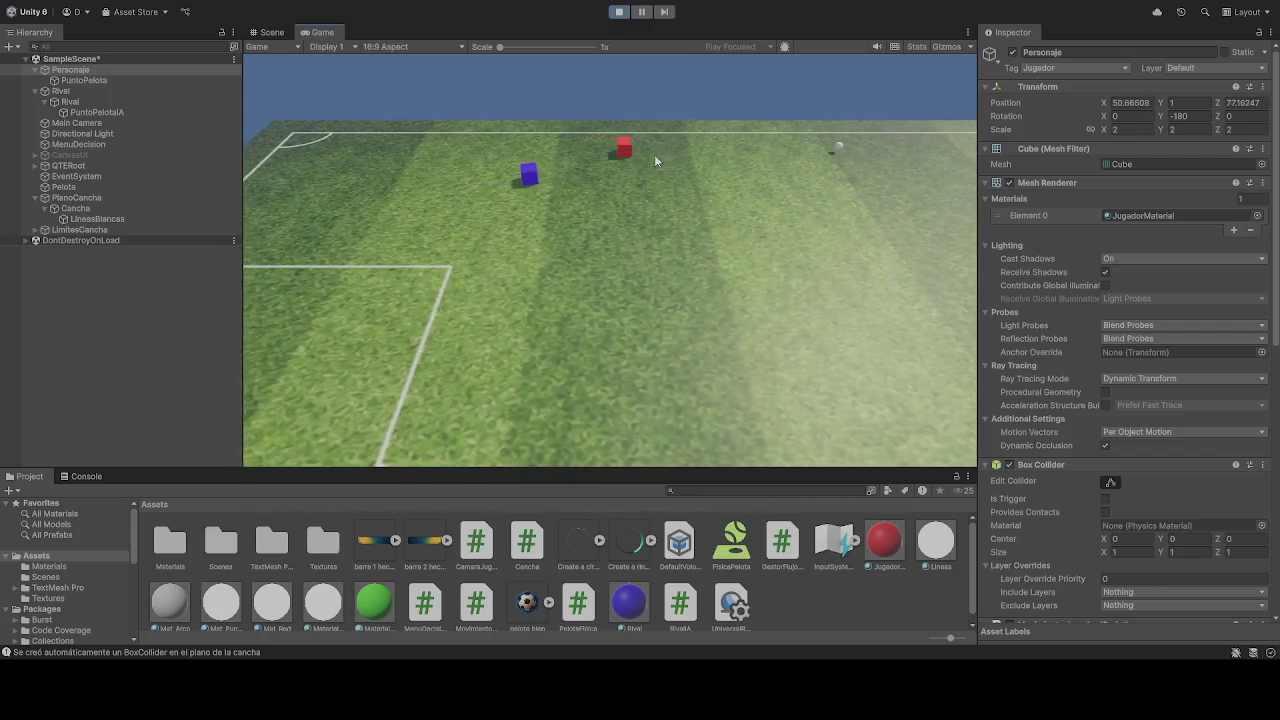
{"action": "left_click", "coordinate": [619, 12]}
{"action": "left_click", "coordinate": [619, 12]}
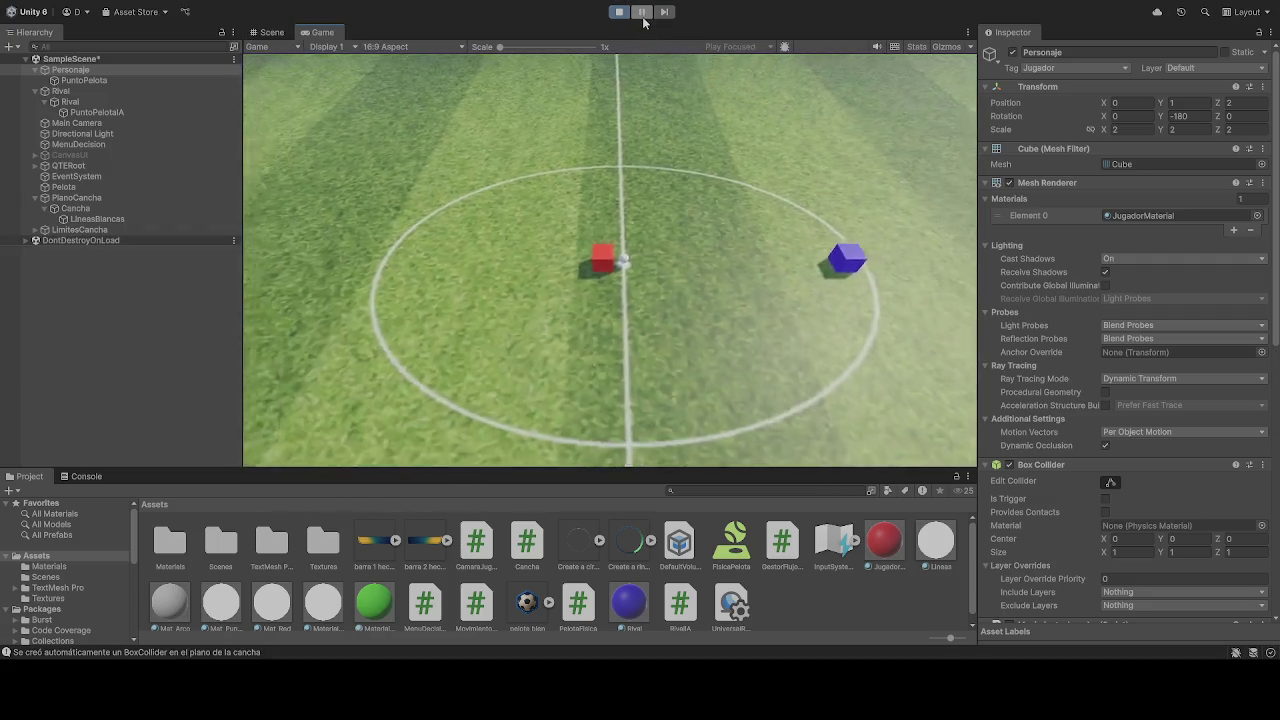
{"action": "left_click", "coordinate": [647, 18]}
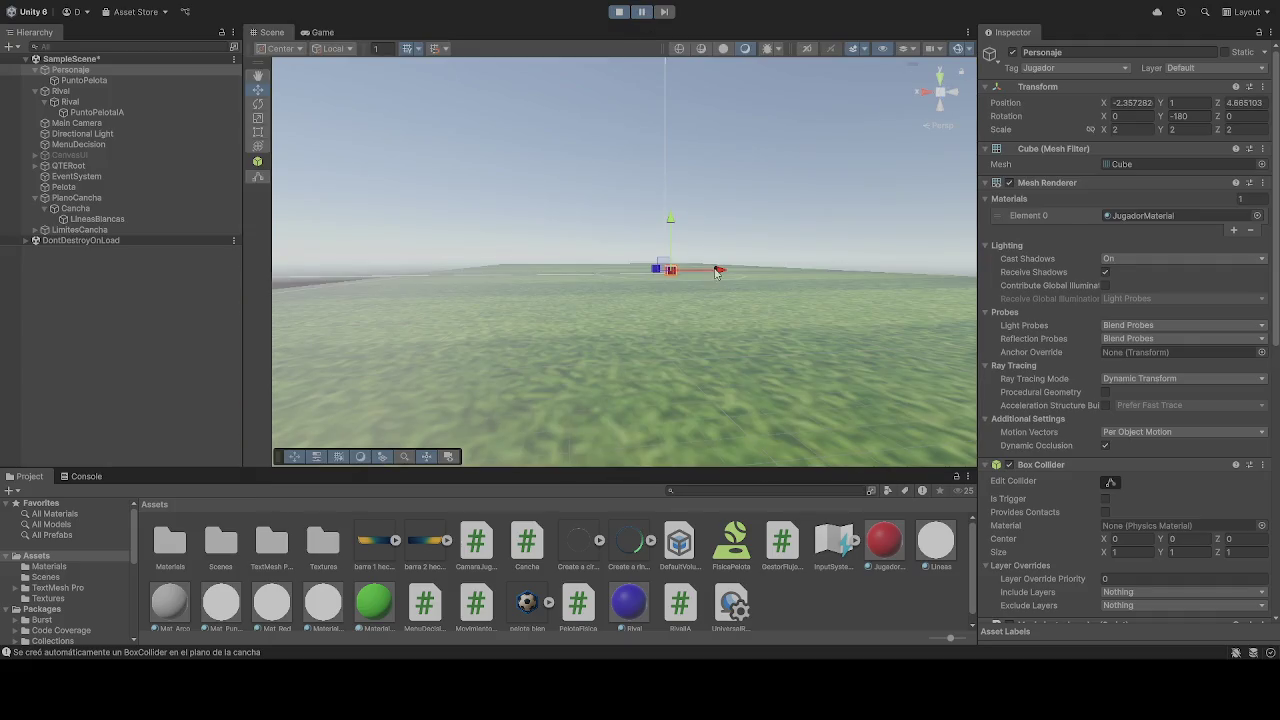
Tilt the Scene camera upward to reveal the floating ball and select Pelota
{"action": "mouse_move", "coordinate": [702, 276]}
{"action": "left_mouse_down"}
{"action": "mouse_move", "coordinate": [720, 263]}
{"action": "mouse_move", "coordinate": [961, 294]}
{"action": "mouse_move", "coordinate": [1012, 330]}
{"action": "mouse_move", "coordinate": [1030, 303]}
{"action": "mouse_move", "coordinate": [1003, 196]}
{"action": "mouse_move", "coordinate": [1002, 220]}
{"action": "mouse_move", "coordinate": [1020, 224]}
{"action": "mouse_move", "coordinate": [415, 173]}
{"action": "left_mouse_up"}
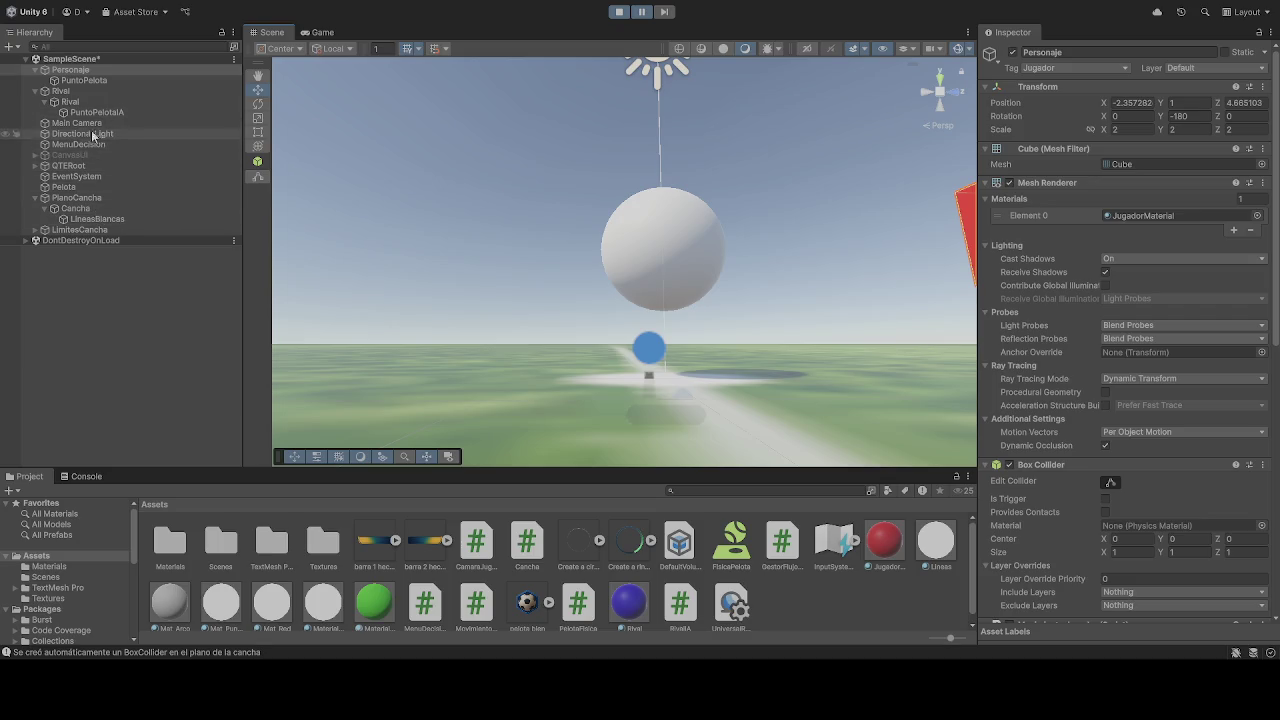
{"action": "left_click", "coordinate": [80, 188]}
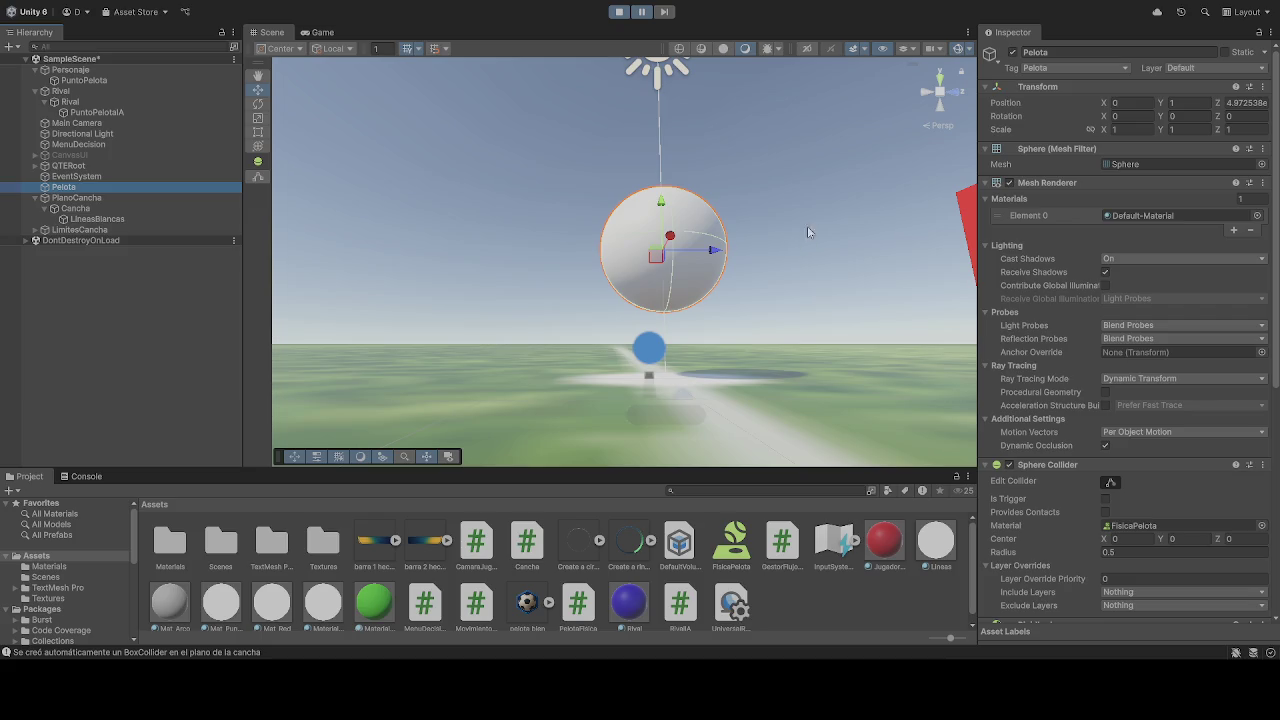
During play, set Pelota's Y position to 0.5 and try Z 5, undoing the Z change
{"action": "left_click", "coordinate": [1257, 103]}
{"action": "left_click", "coordinate": [1195, 103]}
{"action": "type", "text": "0.5"}
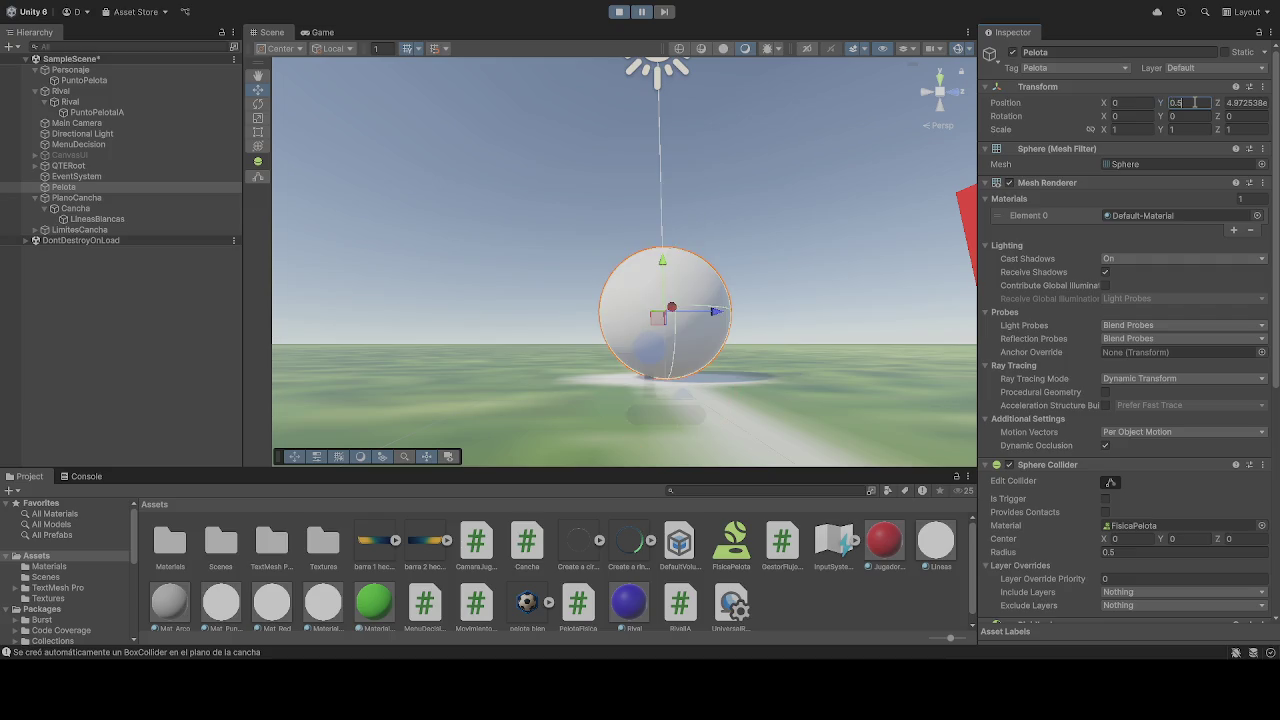
{"action": "left_click", "coordinate": [1247, 104]}
{"action": "type", "text": "5"}
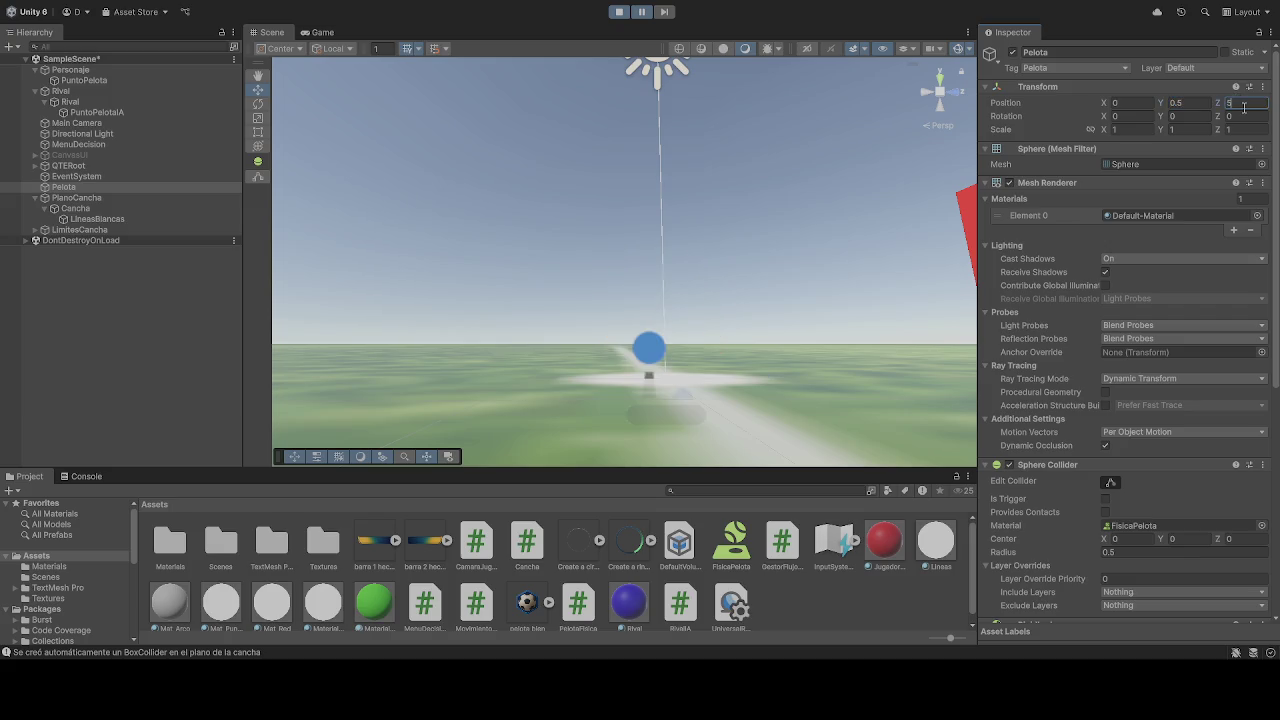
{"action": "key", "text": "ctrl+z"}
{"action": "left_click", "coordinate": [1247, 110]}
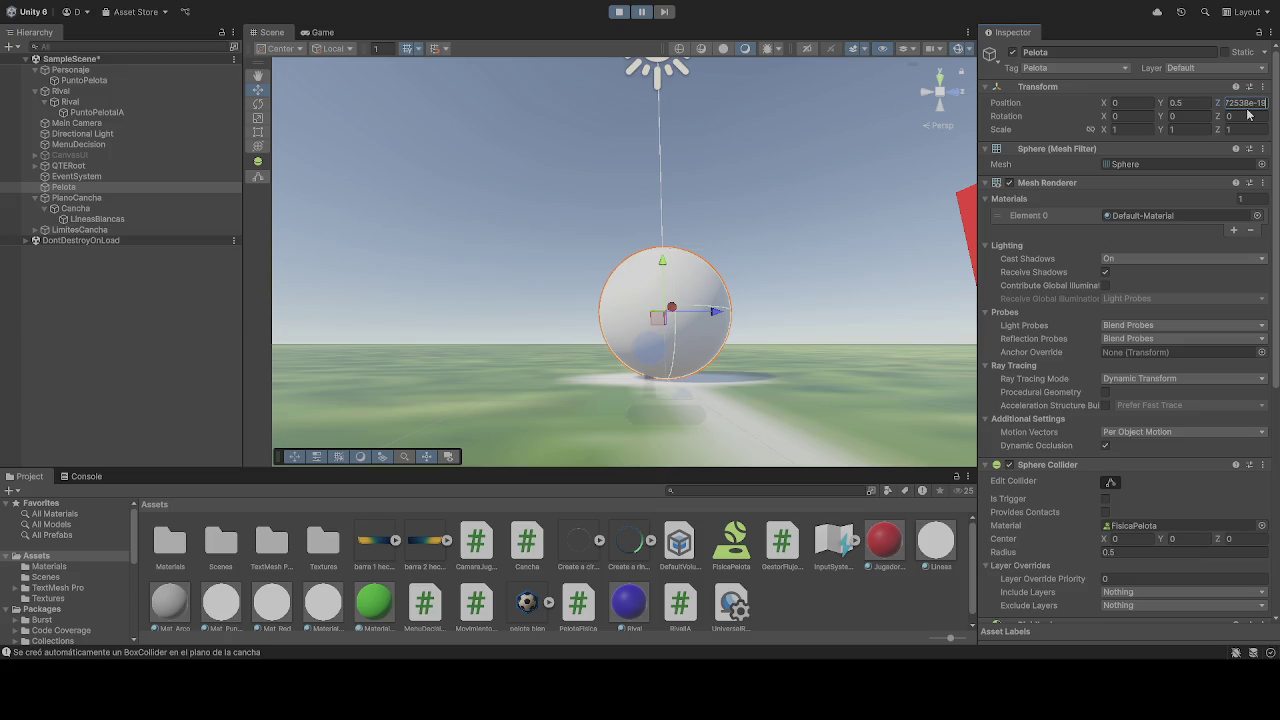
Exit Play mode, set Pelota's Y position to 0.5, and run the game again
{"action": "left_click", "coordinate": [611, 14]}
{"action": "left_click", "coordinate": [1190, 103]}
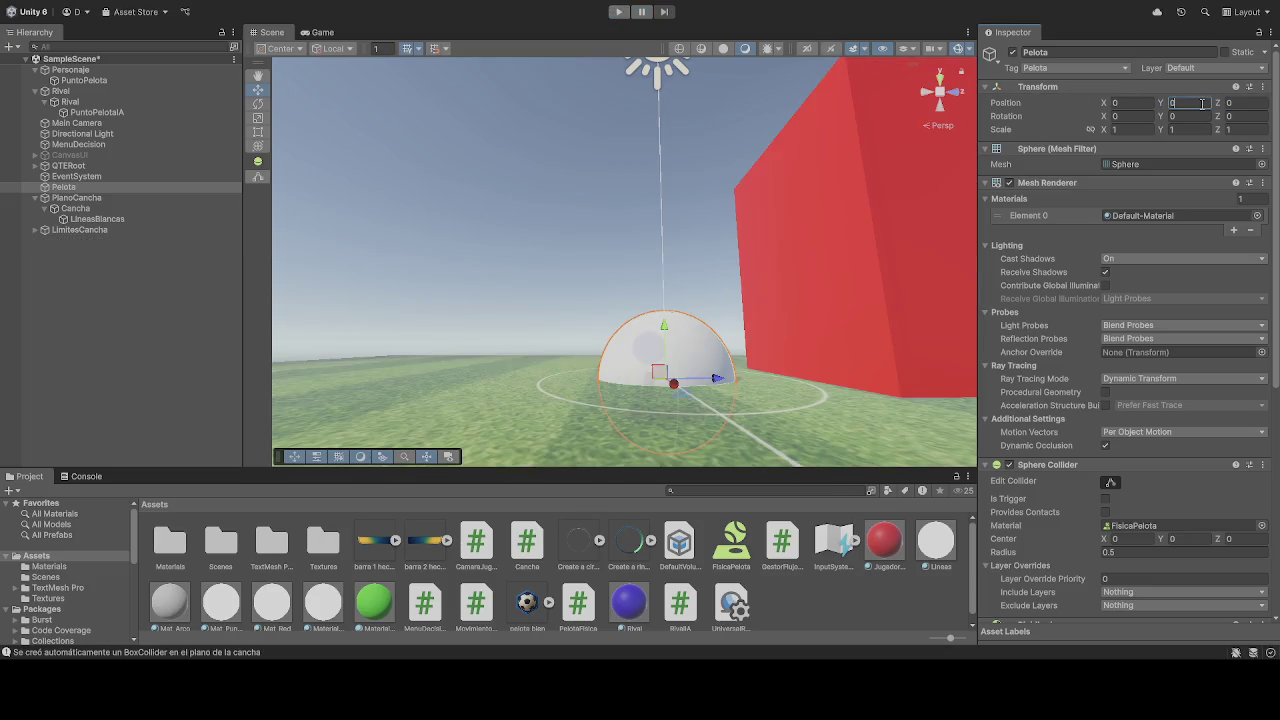
{"action": "type", "text": "0.5"}
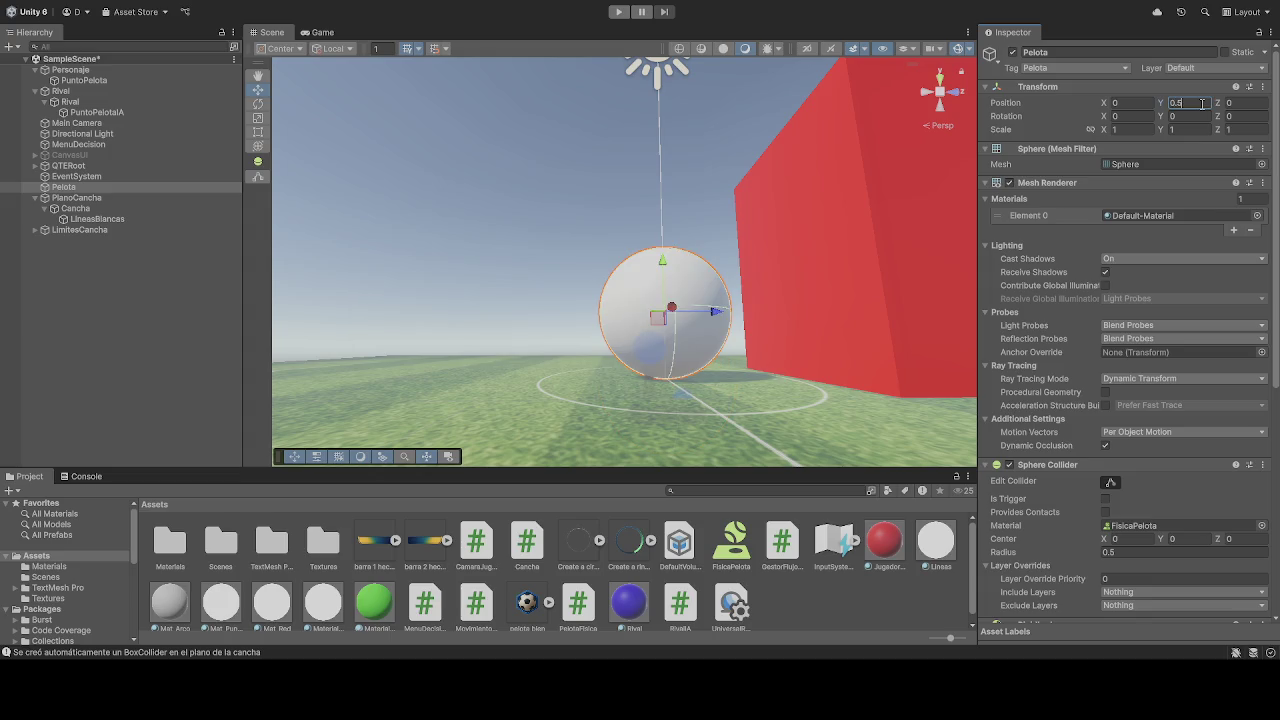
{"action": "left_click", "coordinate": [618, 12]}
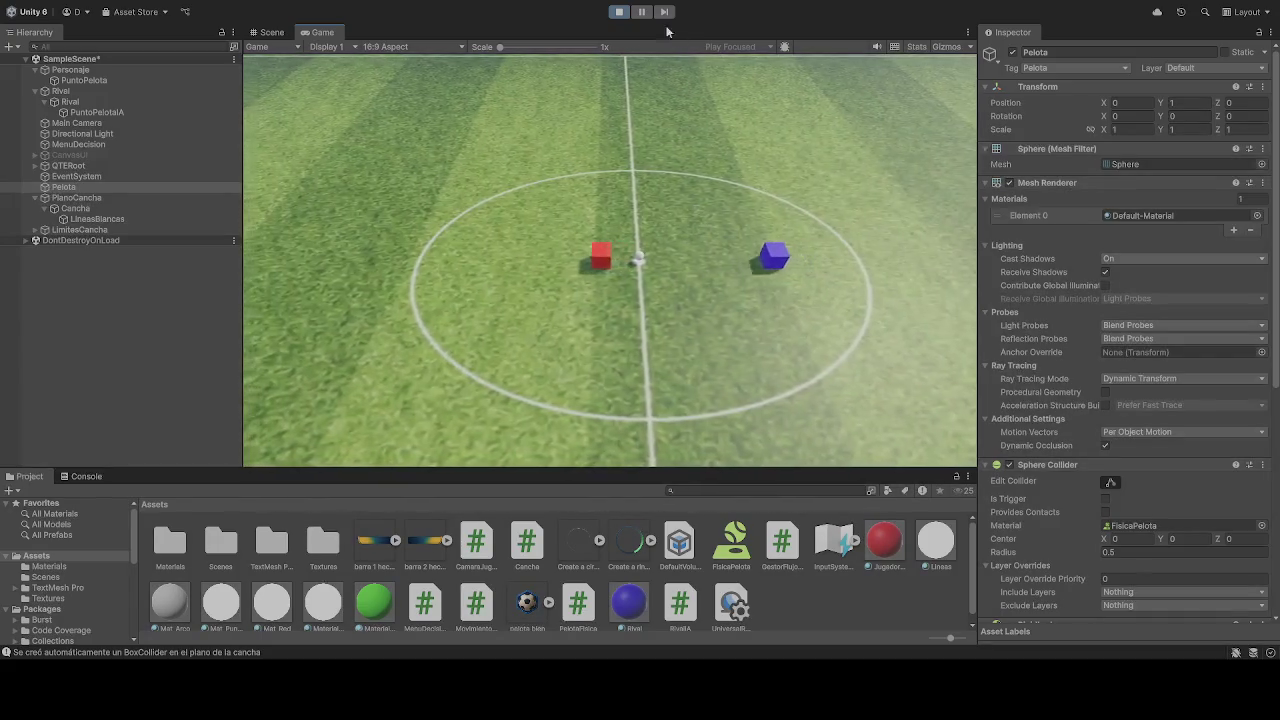
Orbit the Scene view around the ball while the game is running
{"action": "left_click", "coordinate": [271, 32]}
{"action": "mouse_move", "coordinate": [886, 245]}
{"action": "left_mouse_down"}
{"action": "mouse_move", "coordinate": [587, 212]}
{"action": "mouse_move", "coordinate": [656, 209]}
{"action": "left_mouse_up"}
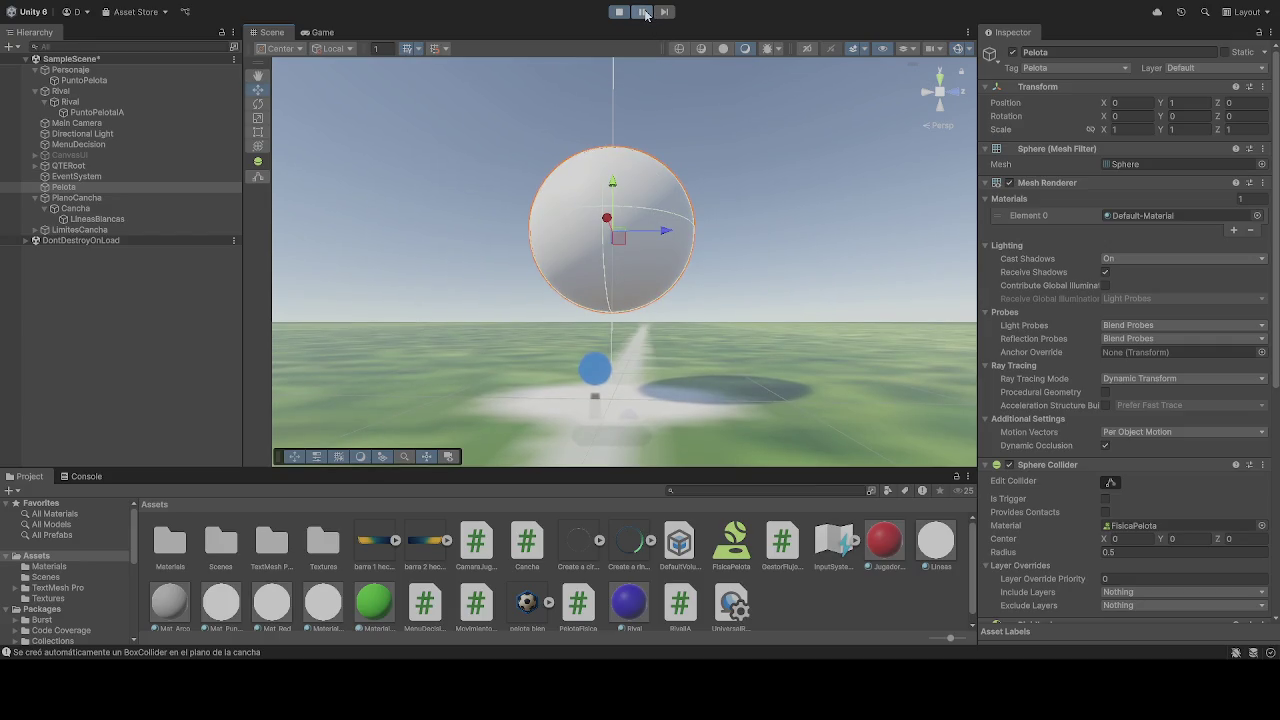
{"action": "left_click", "coordinate": [322, 32]}
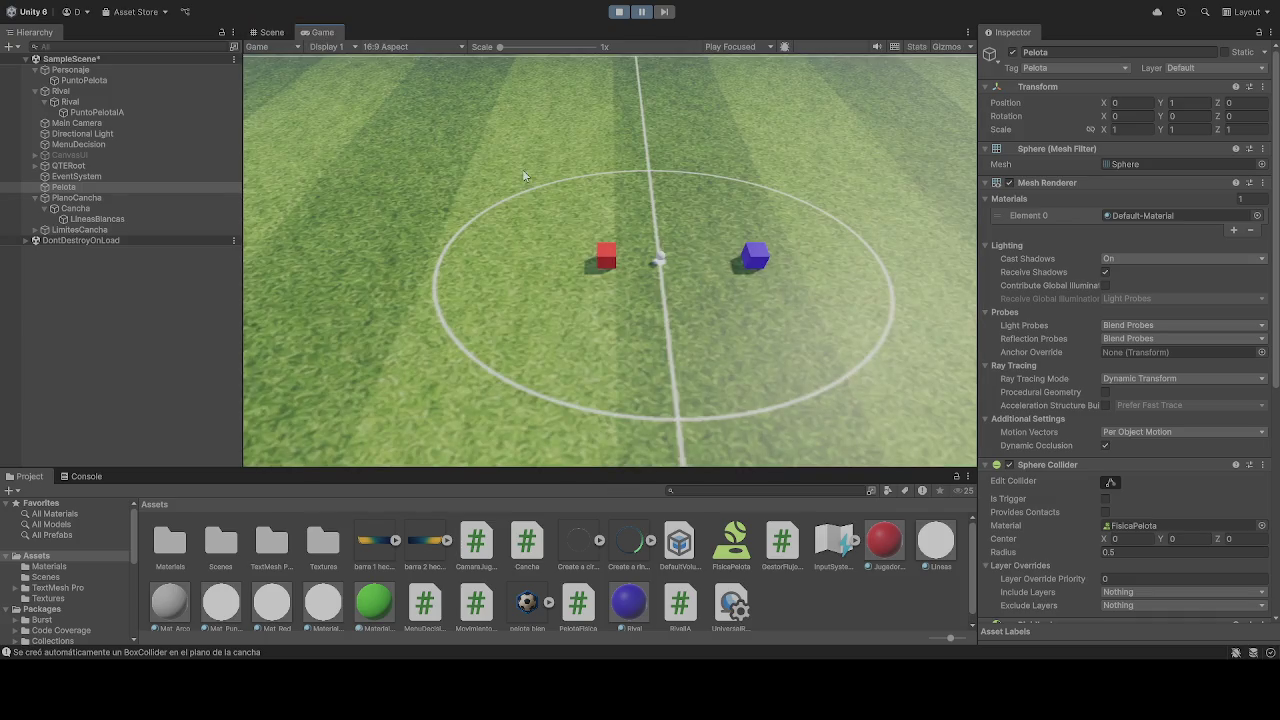
{"action": "left_click", "coordinate": [272, 32]}
{"action": "mouse_move", "coordinate": [520, 177]}
{"action": "left_mouse_down"}
{"action": "mouse_move", "coordinate": [882, 197]}
{"action": "mouse_move", "coordinate": [820, 200]}
{"action": "mouse_move", "coordinate": [960, 175]}
{"action": "left_mouse_up"}
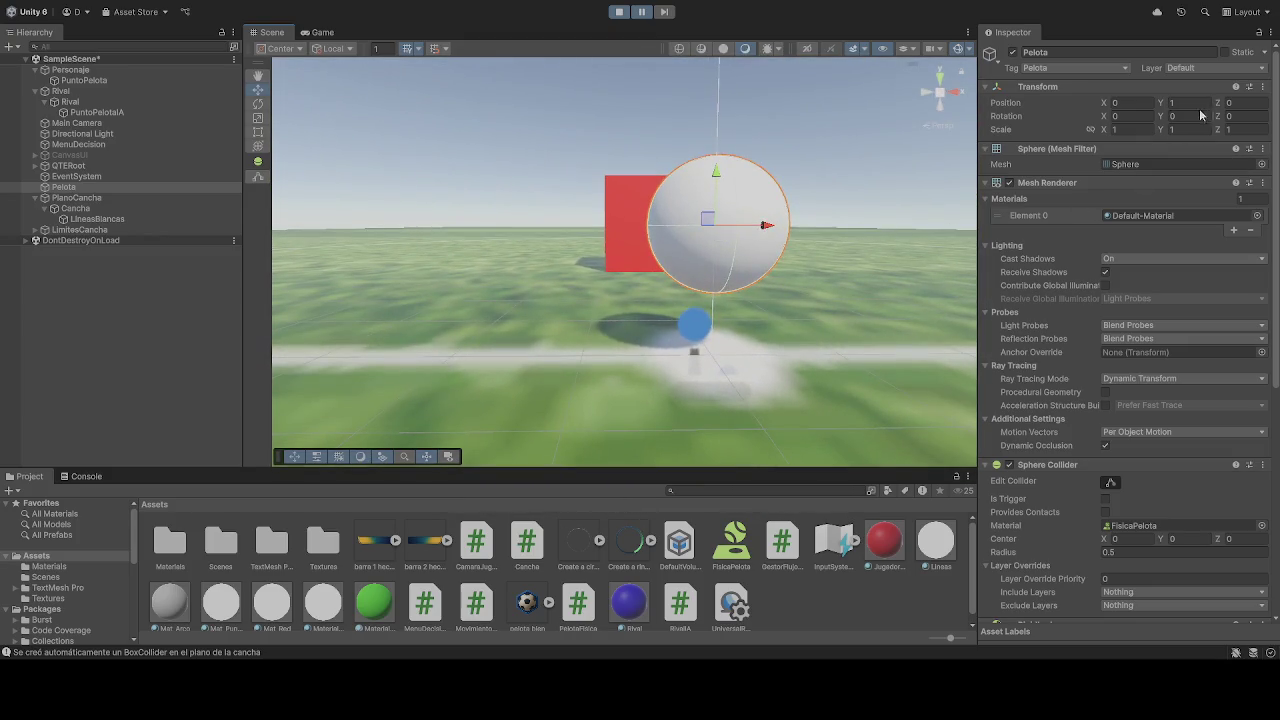
{"action": "type", "text": "0.5"}
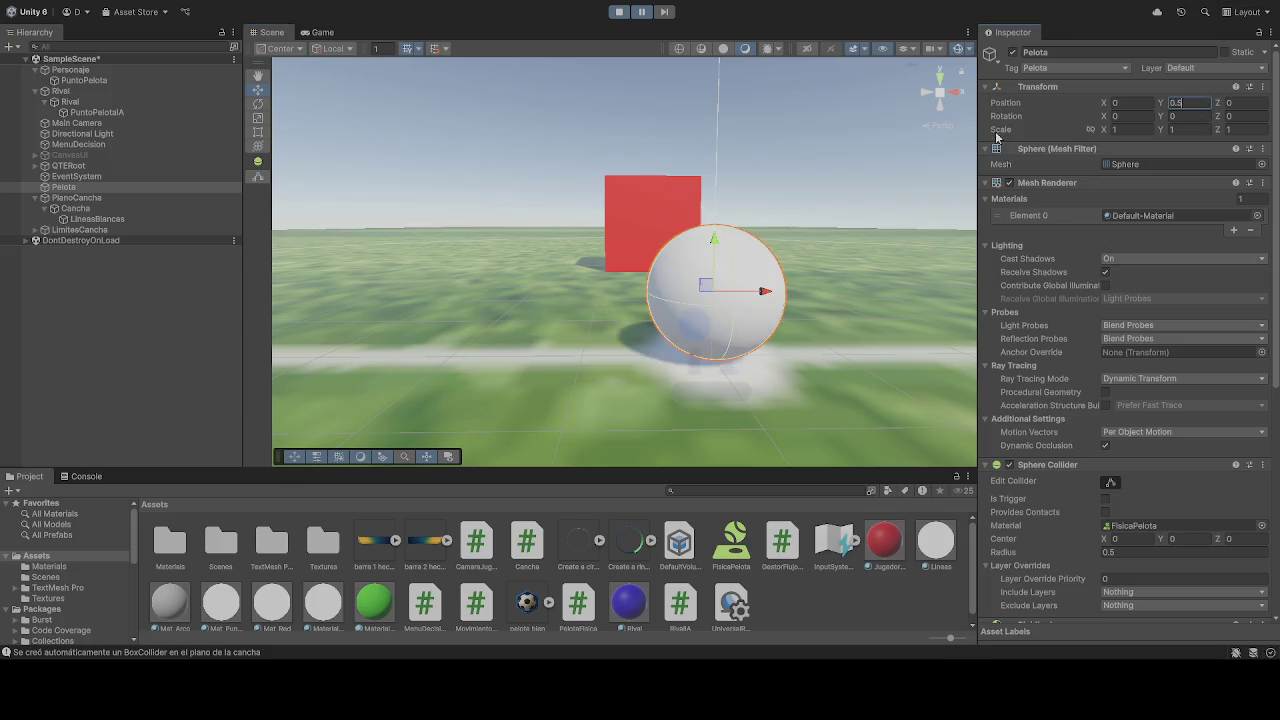
Restart the game, orbit toward the blue rival cube, frame Pelota, and select PuntoPelota
{"action": "left_click", "coordinate": [620, 11]}
{"action": "scroll", "coordinate": [1100, 360], "scroll_direction": "down", "scroll_amount": 3}
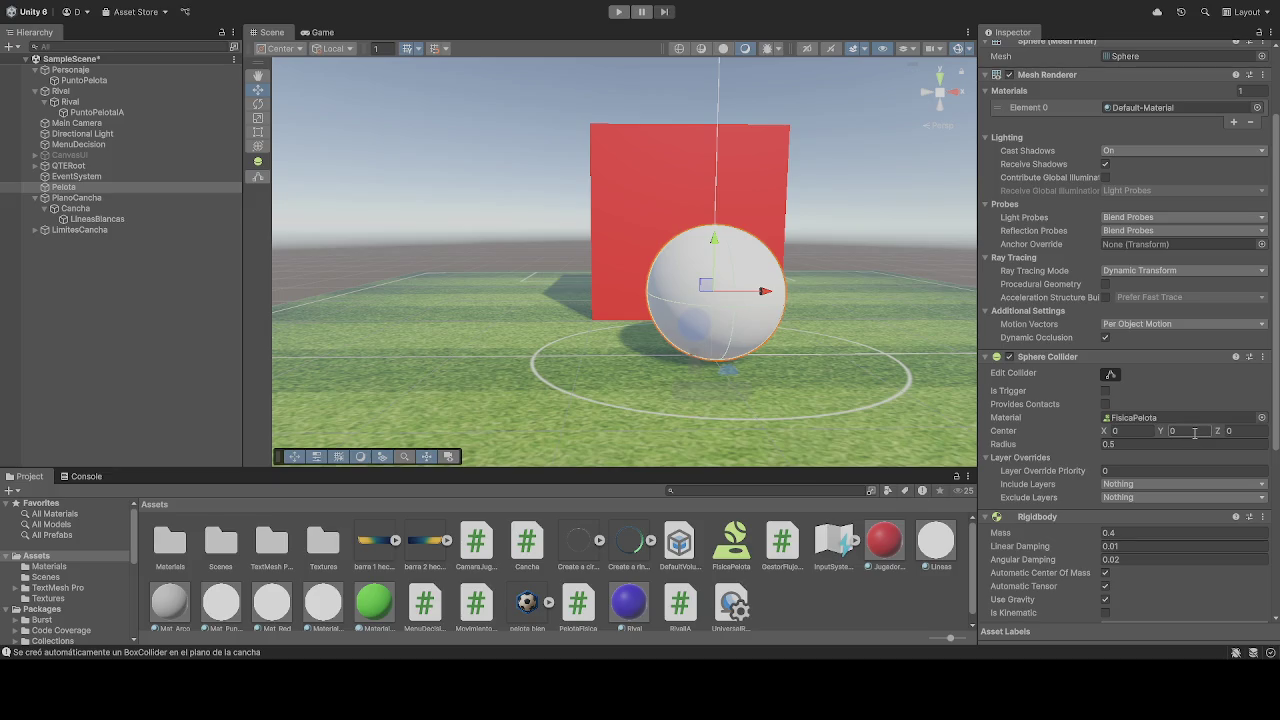
{"action": "left_click", "coordinate": [616, 11]}
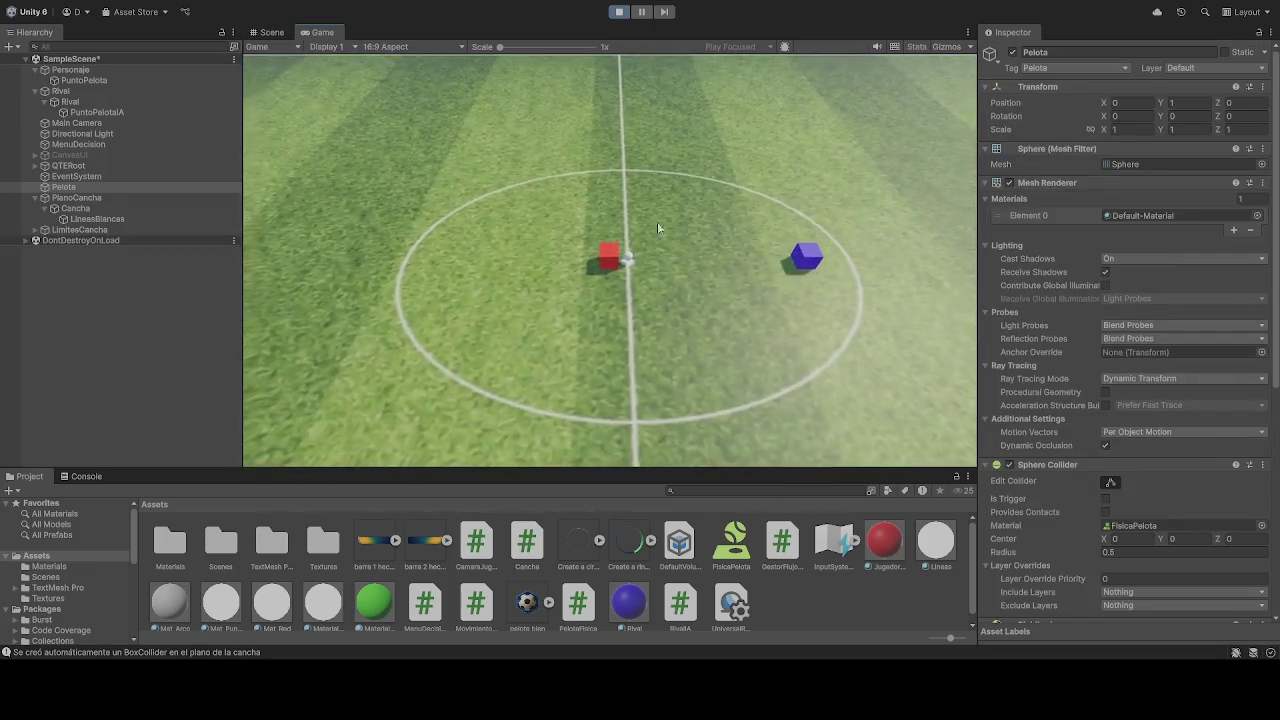
{"action": "left_click", "coordinate": [270, 32]}
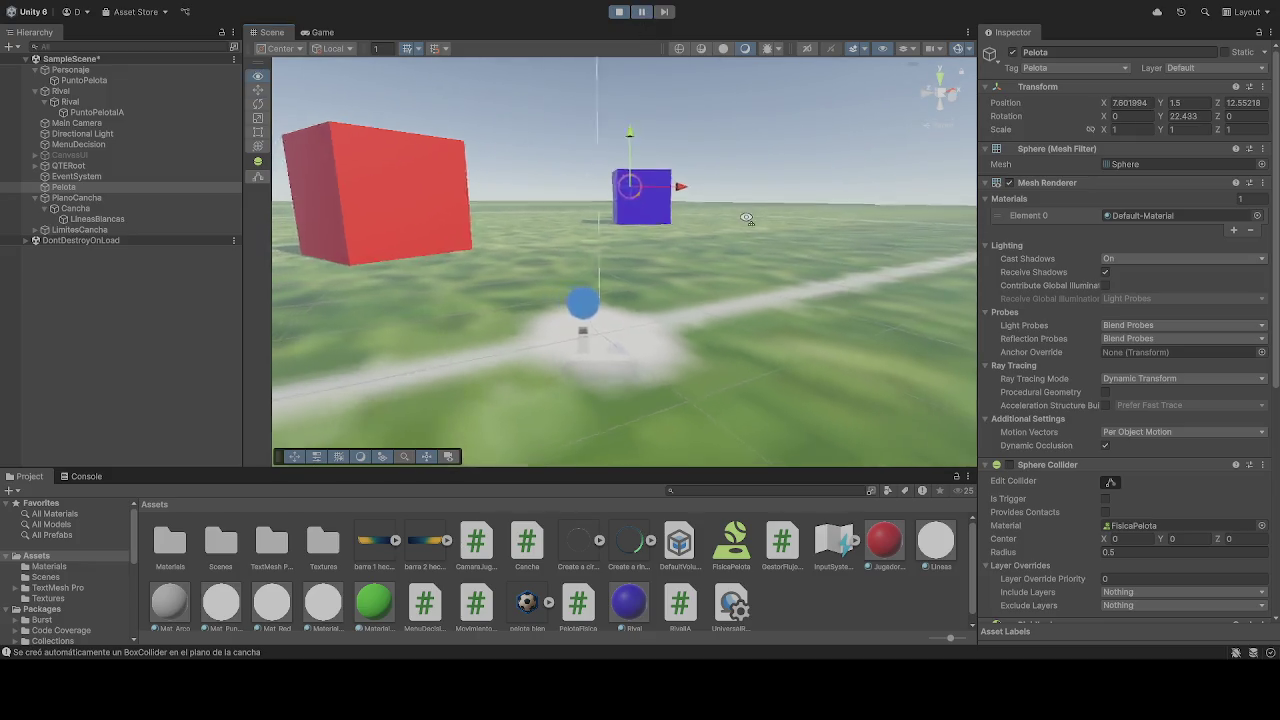
{"action": "left_click_drag", "start_coordinate": [729, 201], "coordinate": [966, 178]}
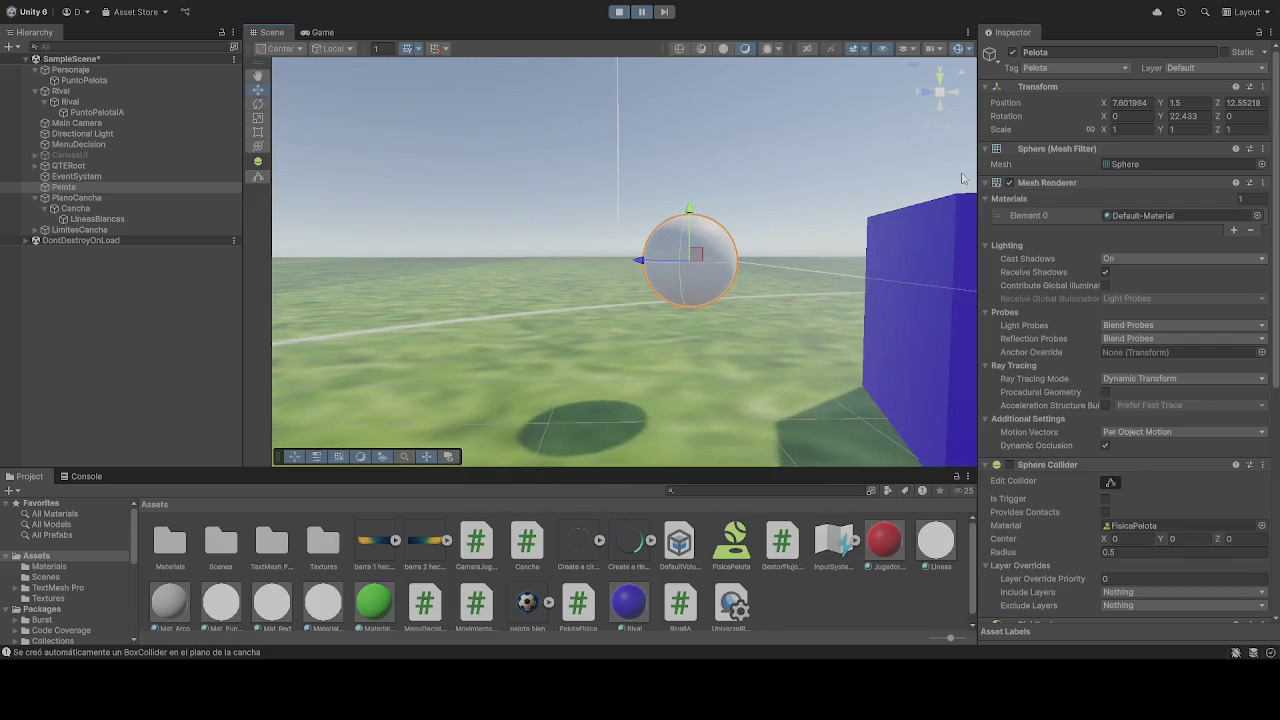
{"action": "key", "text": "f"}
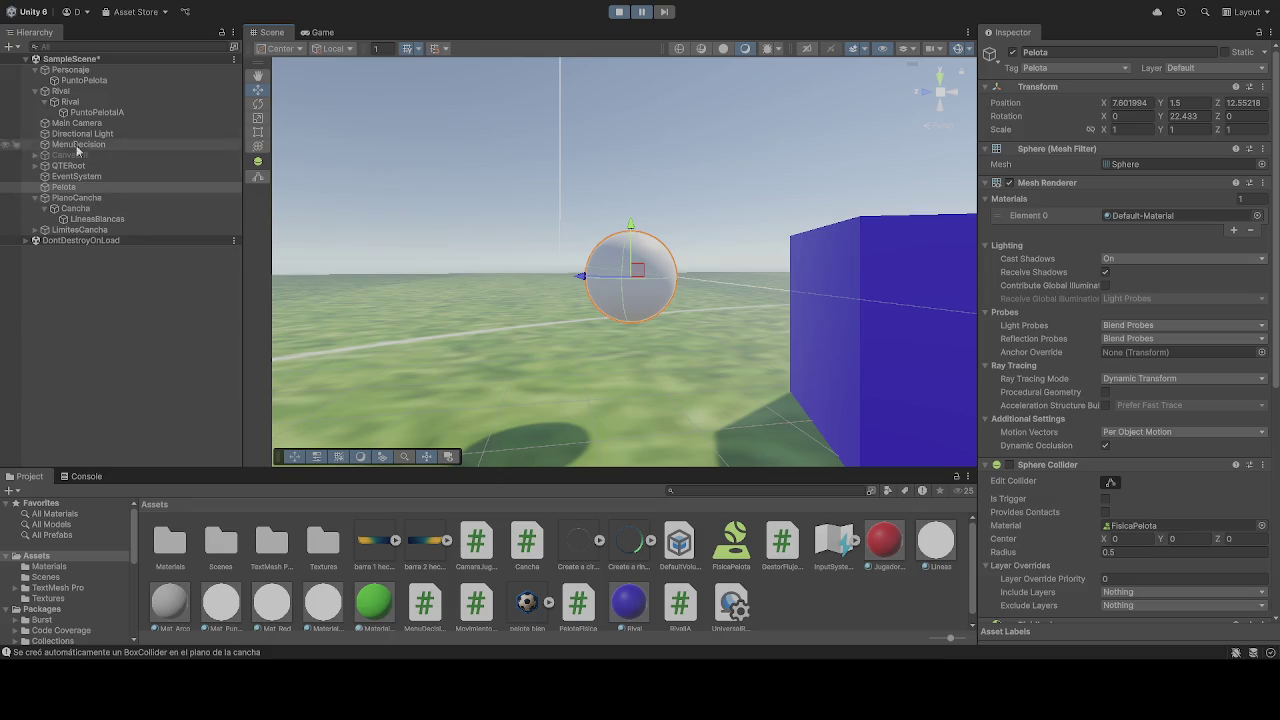
{"action": "left_click", "coordinate": [84, 81]}
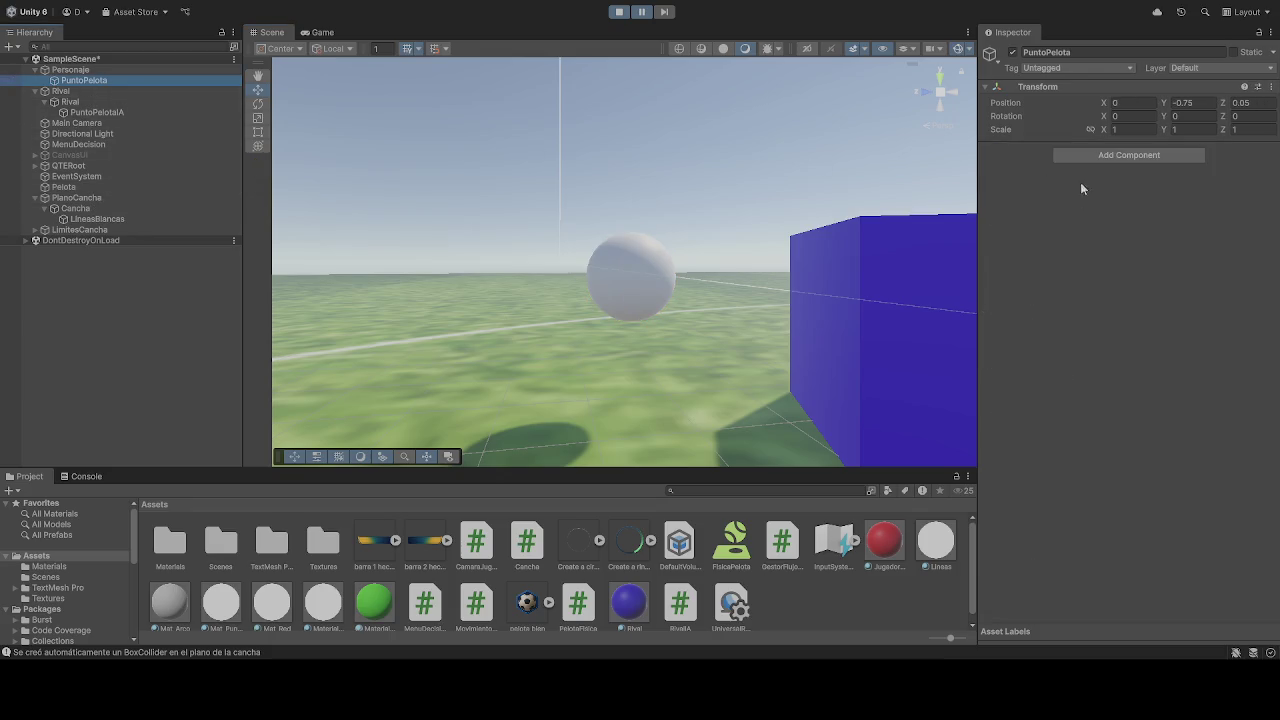
Try Z 0.5 for PuntoPelotaA, revert it to 0.75, and stop the game
{"action": "left_click", "coordinate": [97, 112]}
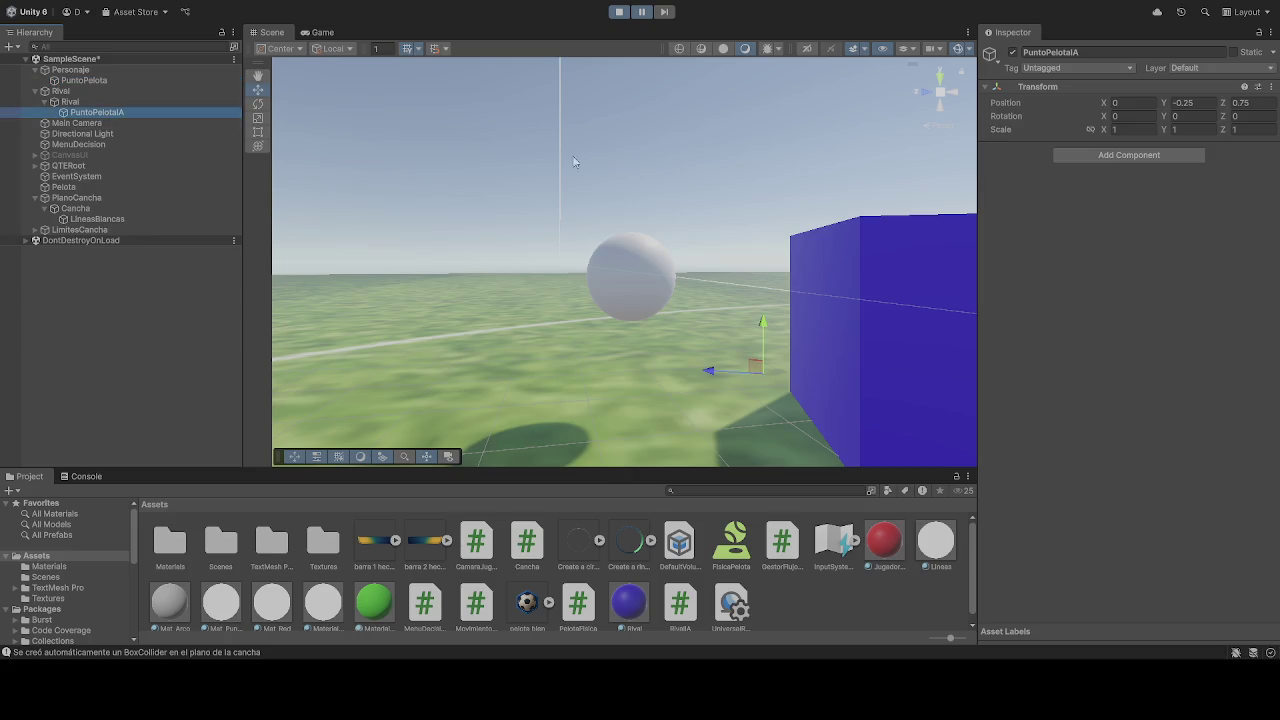
{"action": "left_click", "coordinate": [1264, 103]}
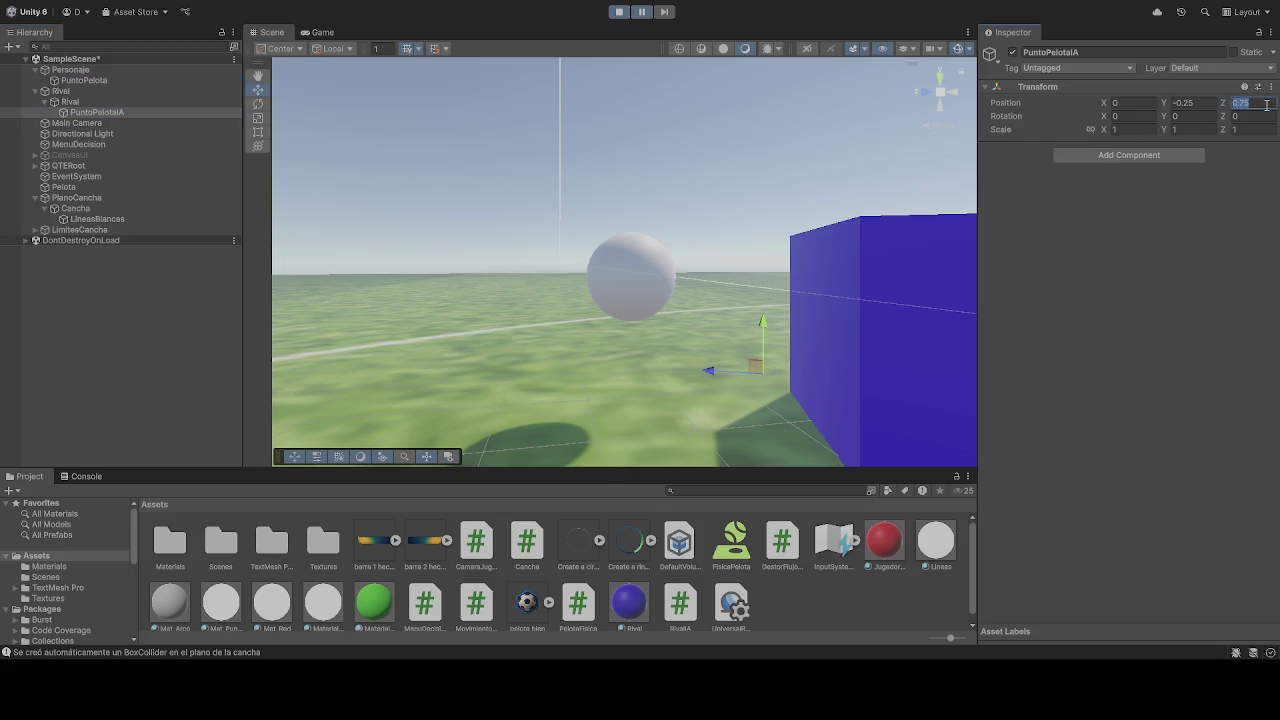
{"action": "type", "text": "0"}
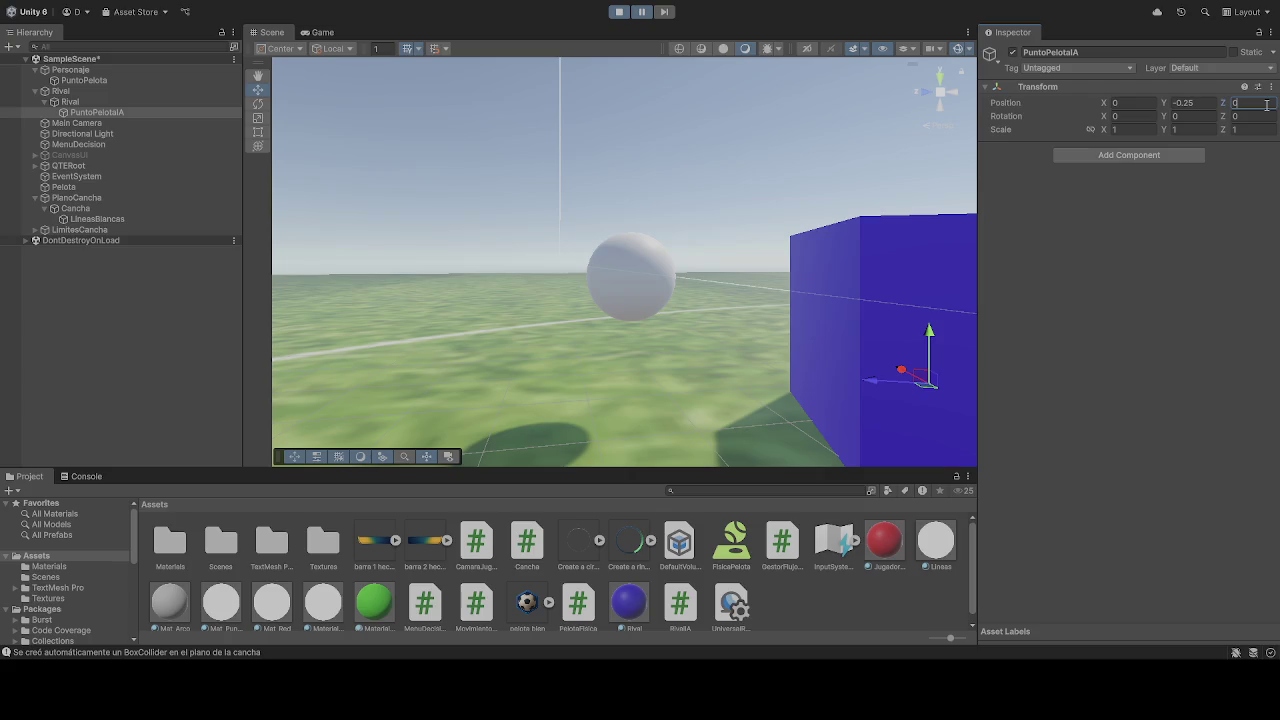
{"action": "type", "text": ".5"}
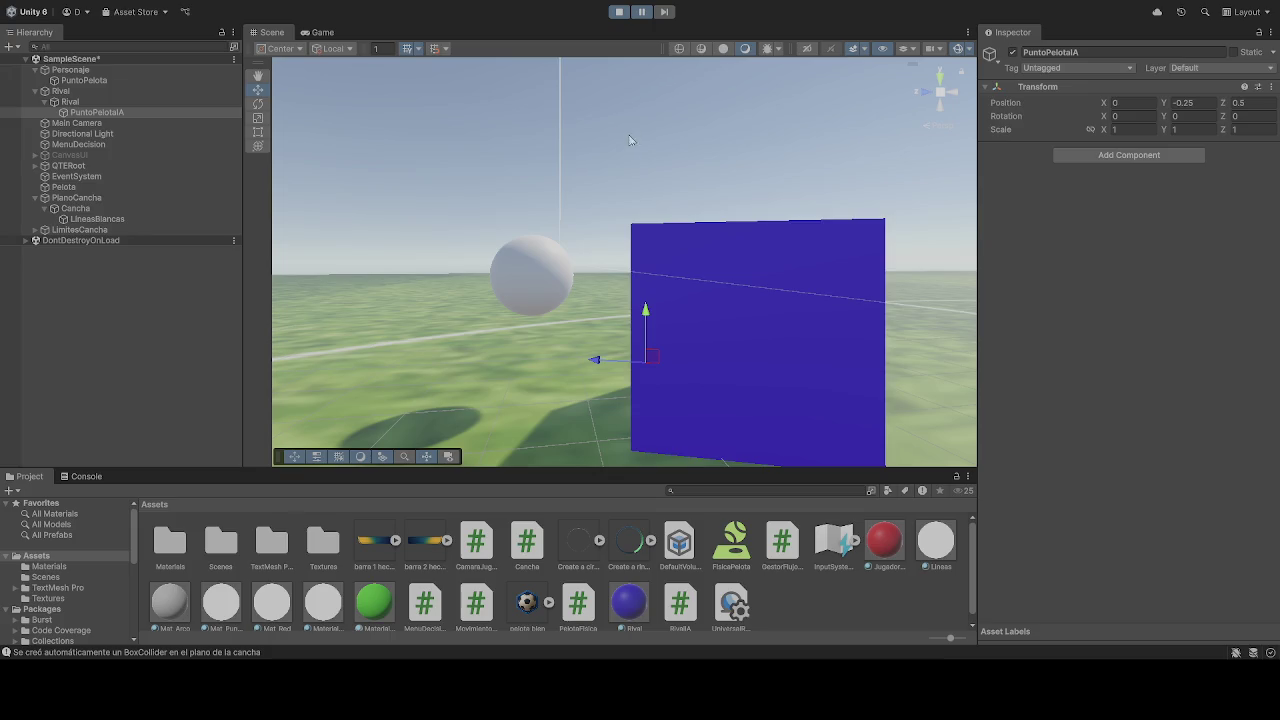
{"action": "mouse_move", "coordinate": [622, 182]}
{"action": "left_mouse_down"}
{"action": "mouse_move", "coordinate": [708, 181]}
{"action": "mouse_move", "coordinate": [690, 182]}
{"action": "left_mouse_up"}
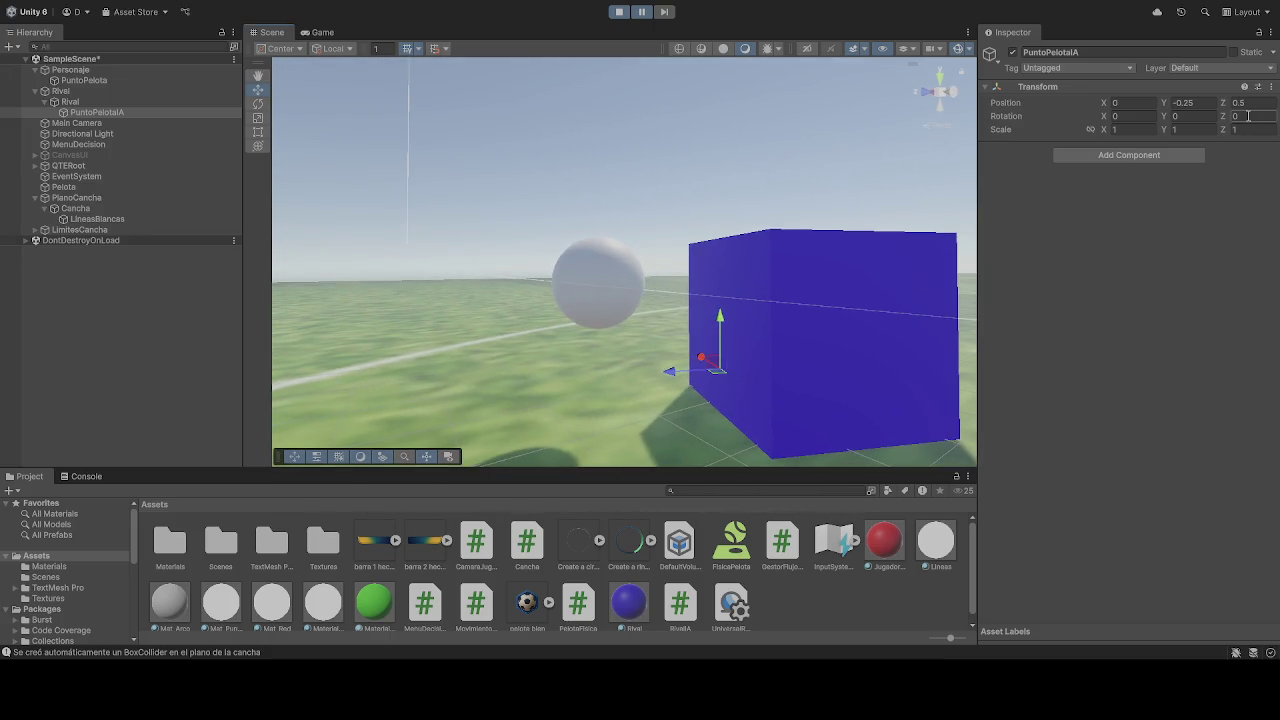
{"action": "key", "text": "Return"}
{"action": "key", "text": "ctrl+z"}
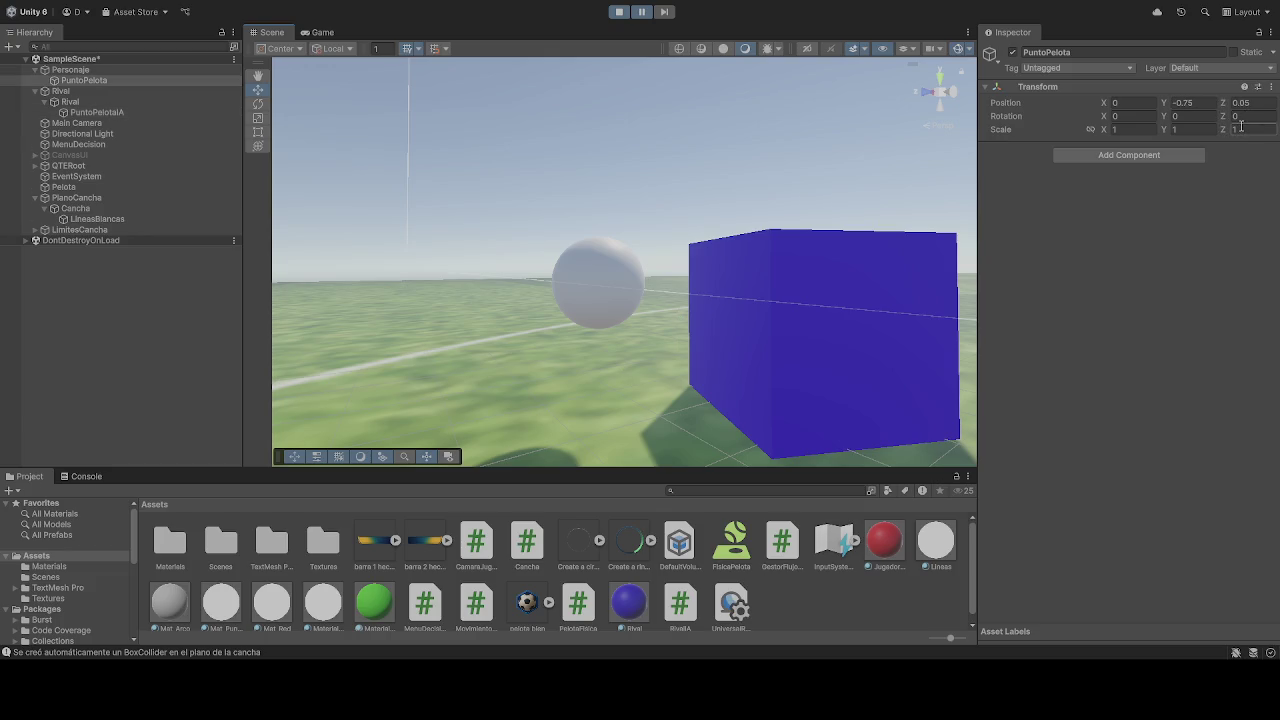
{"action": "left_click", "coordinate": [621, 12]}
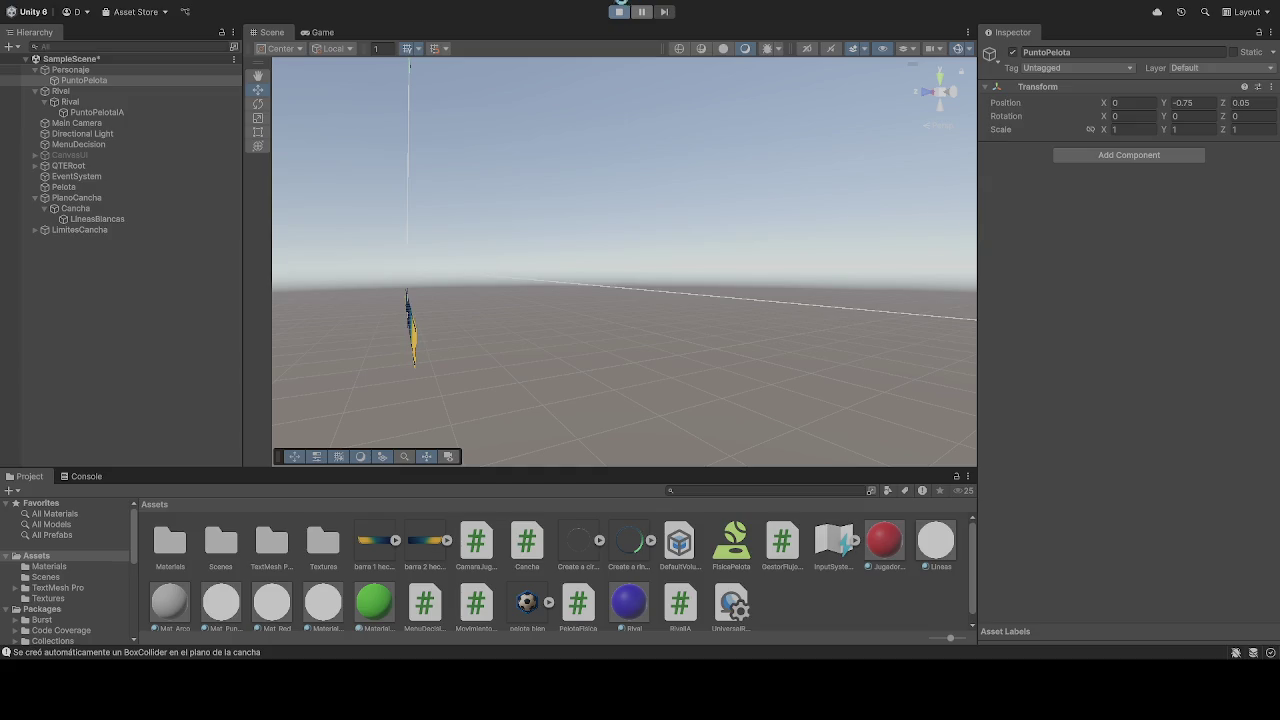
Start and pause the game, then fly the Scene view to the red cube and ball
{"action": "left_click", "coordinate": [615, 13]}
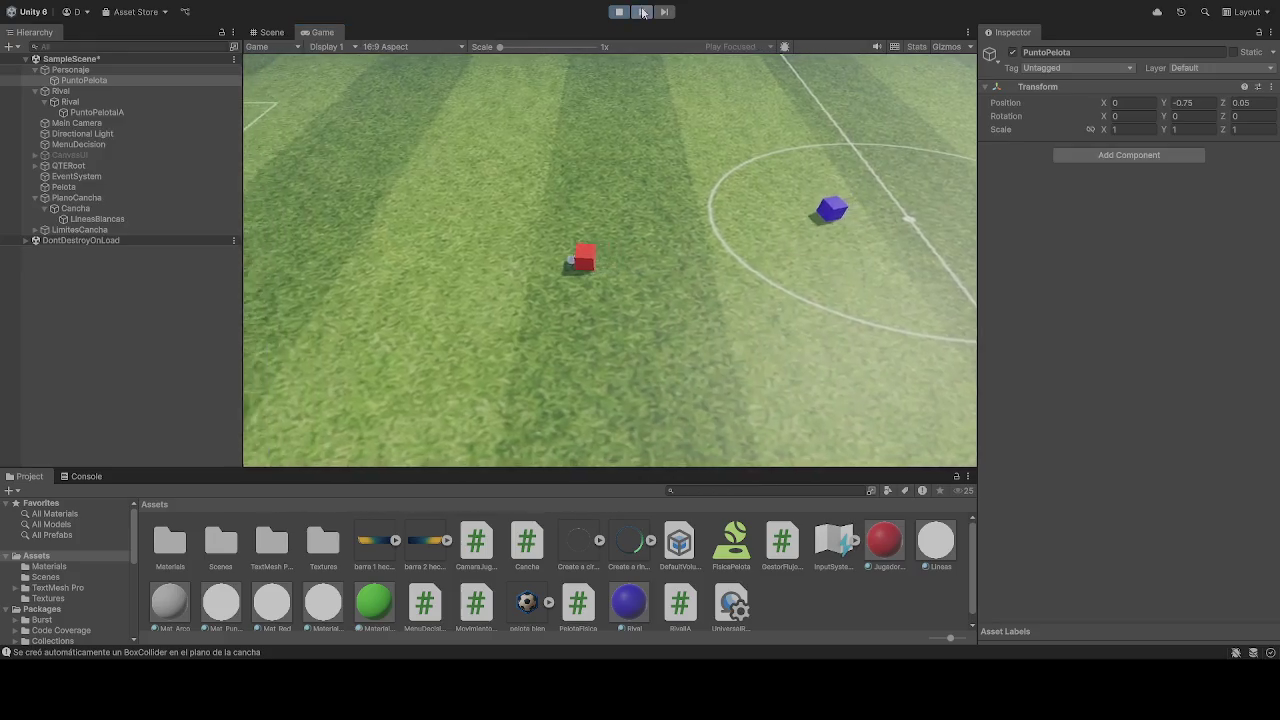
{"action": "left_click", "coordinate": [643, 12]}
{"action": "left_click", "coordinate": [271, 32]}
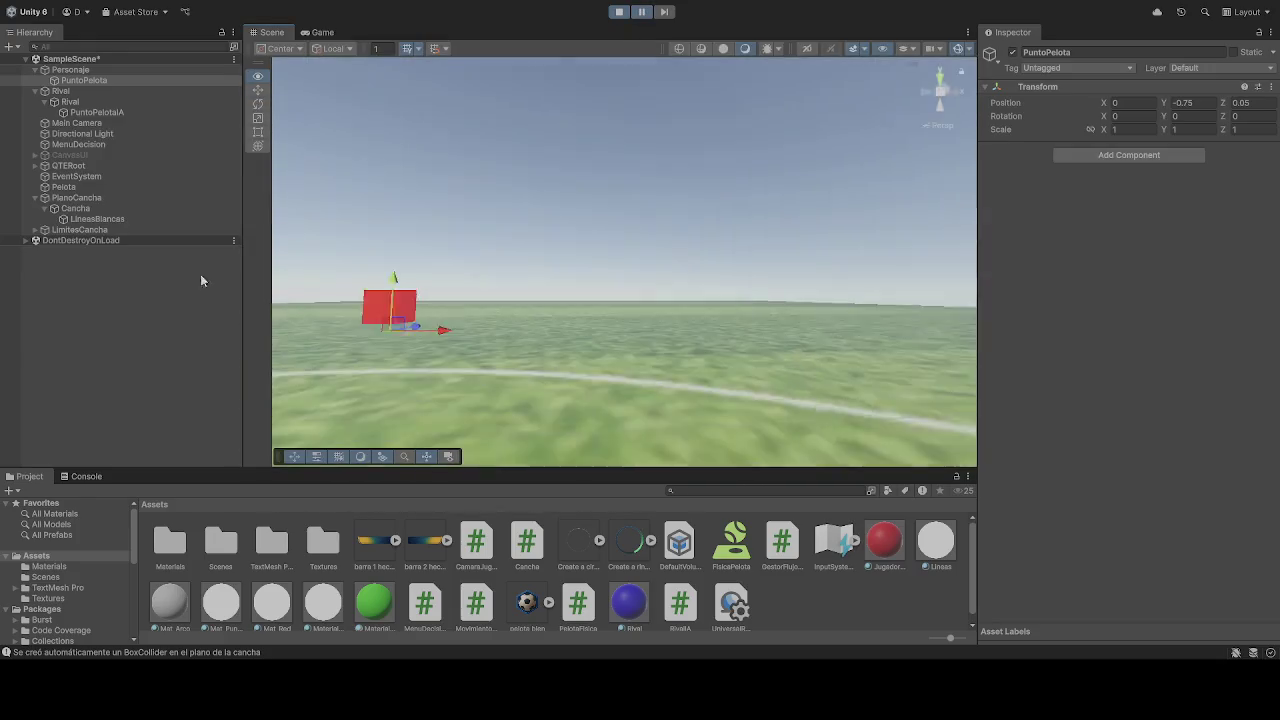
{"action": "key", "text": "w"}
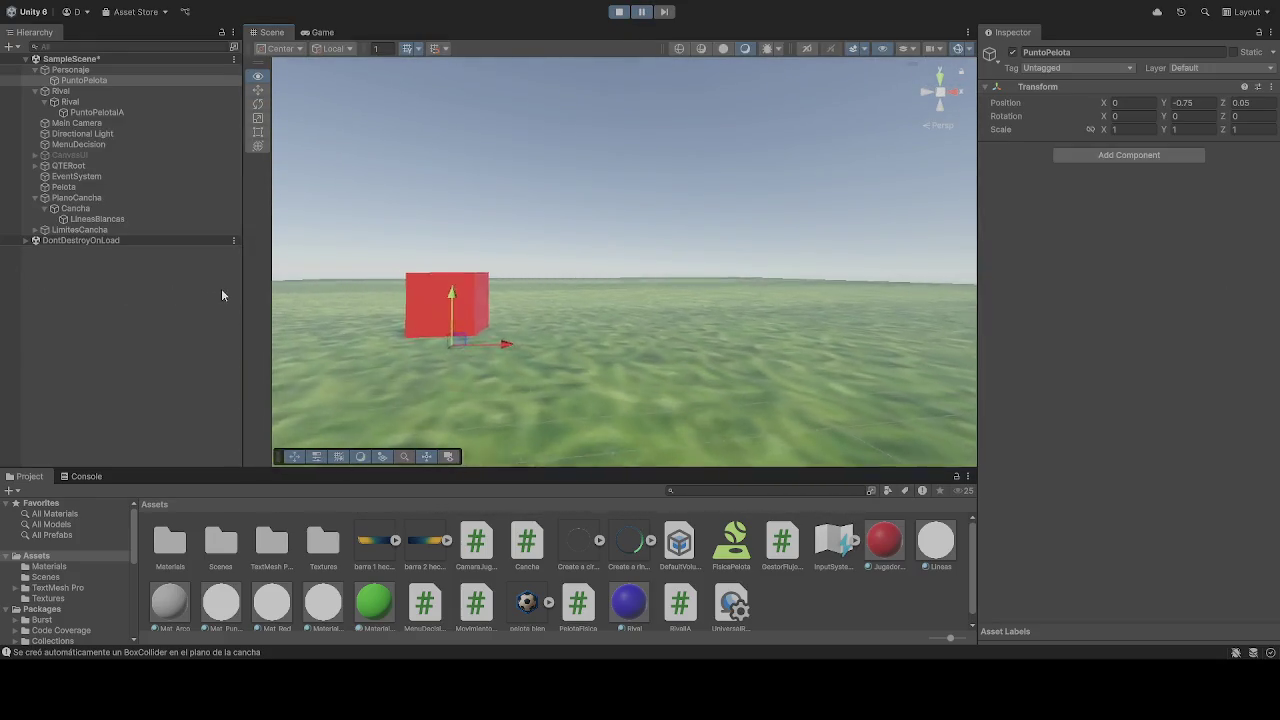
{"action": "mouse_move", "coordinate": [762, 327]}
{"action": "left_mouse_down"}
{"action": "mouse_move", "coordinate": [1144, 380]}
{"action": "mouse_move", "coordinate": [1111, 371]}
{"action": "mouse_move", "coordinate": [1260, 407]}
{"action": "mouse_move", "coordinate": [1194, 474]}
{"action": "mouse_move", "coordinate": [1175, 329]}
{"action": "mouse_move", "coordinate": [1140, 270]}
{"action": "mouse_move", "coordinate": [1152, 256]}
{"action": "left_mouse_up"}
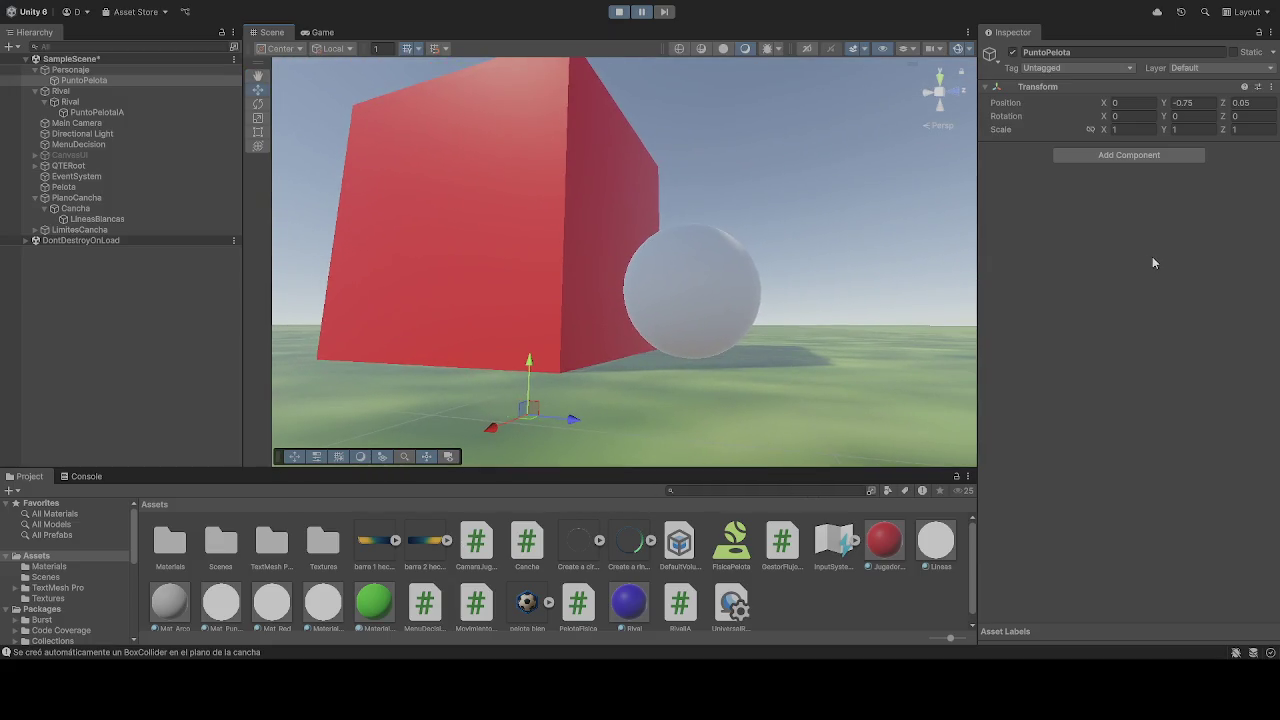
Compare PuntoPelota and PuntoPelotaA offsets, set PuntoPelotaA's Y to -0.75, and restart play
{"action": "left_click", "coordinate": [100, 112]}
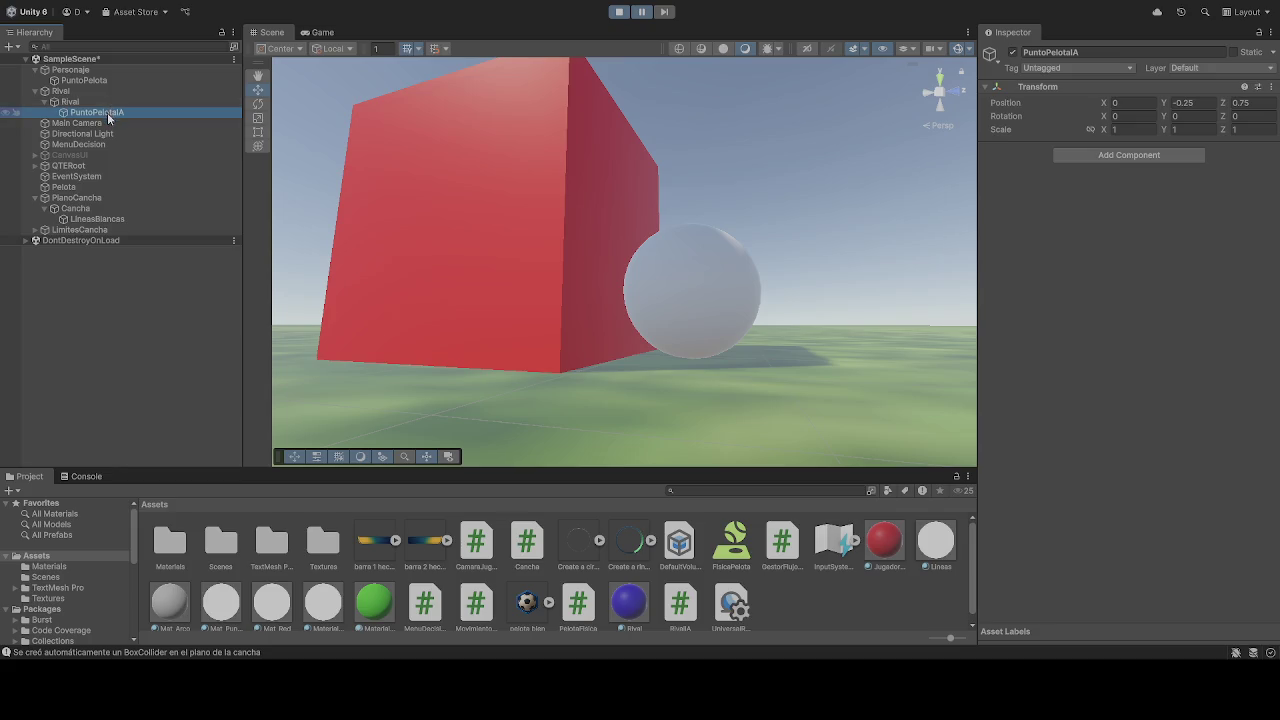
{"action": "left_click", "coordinate": [96, 81]}
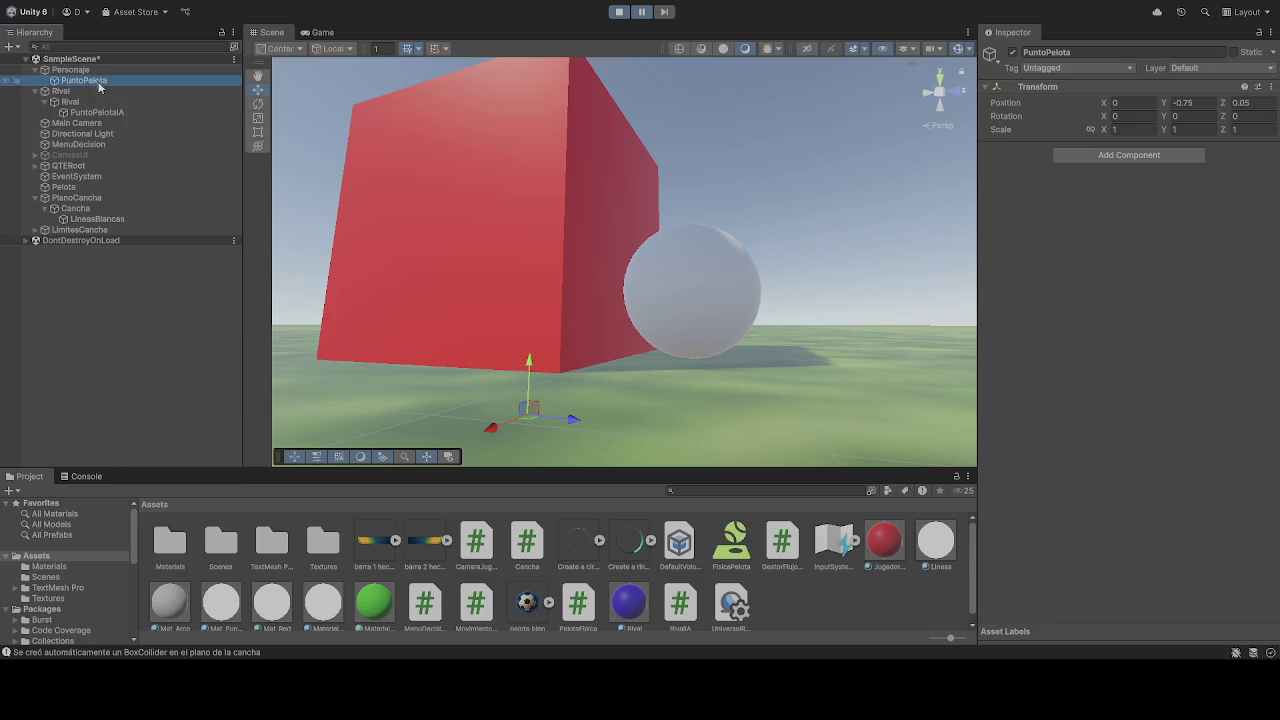
{"action": "left_click", "coordinate": [100, 113]}
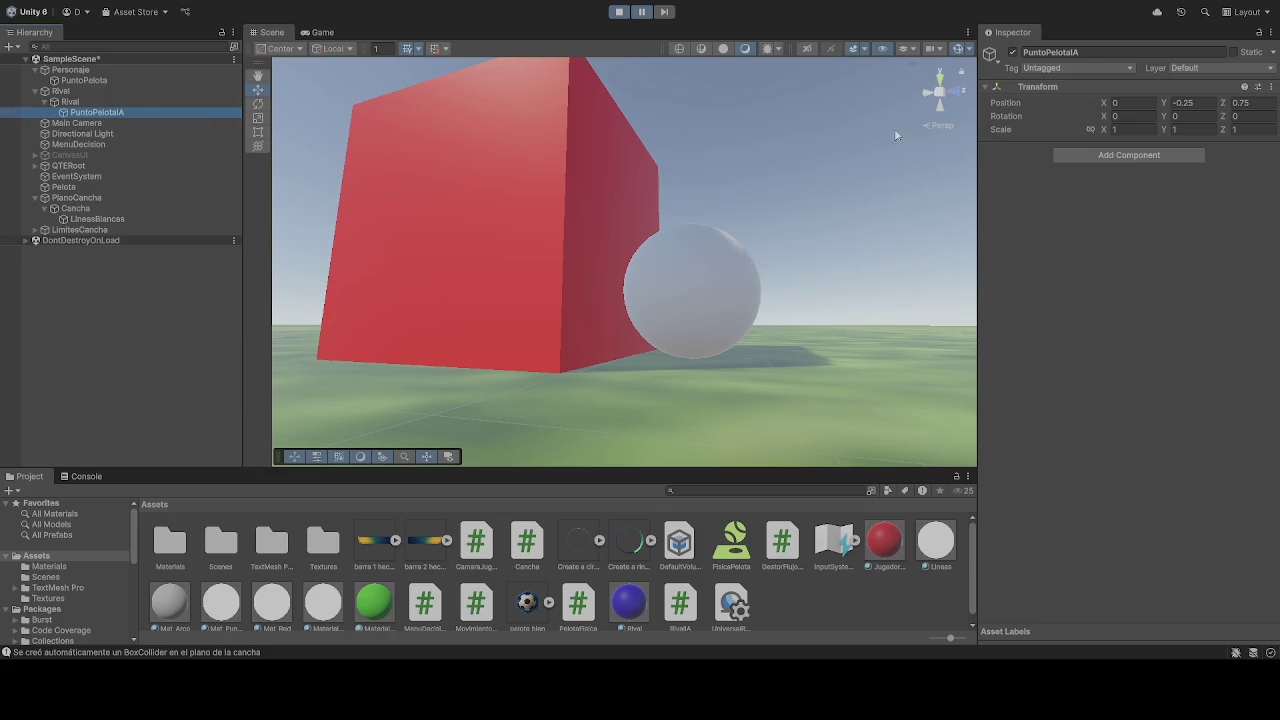
{"action": "left_click", "coordinate": [111, 80]}
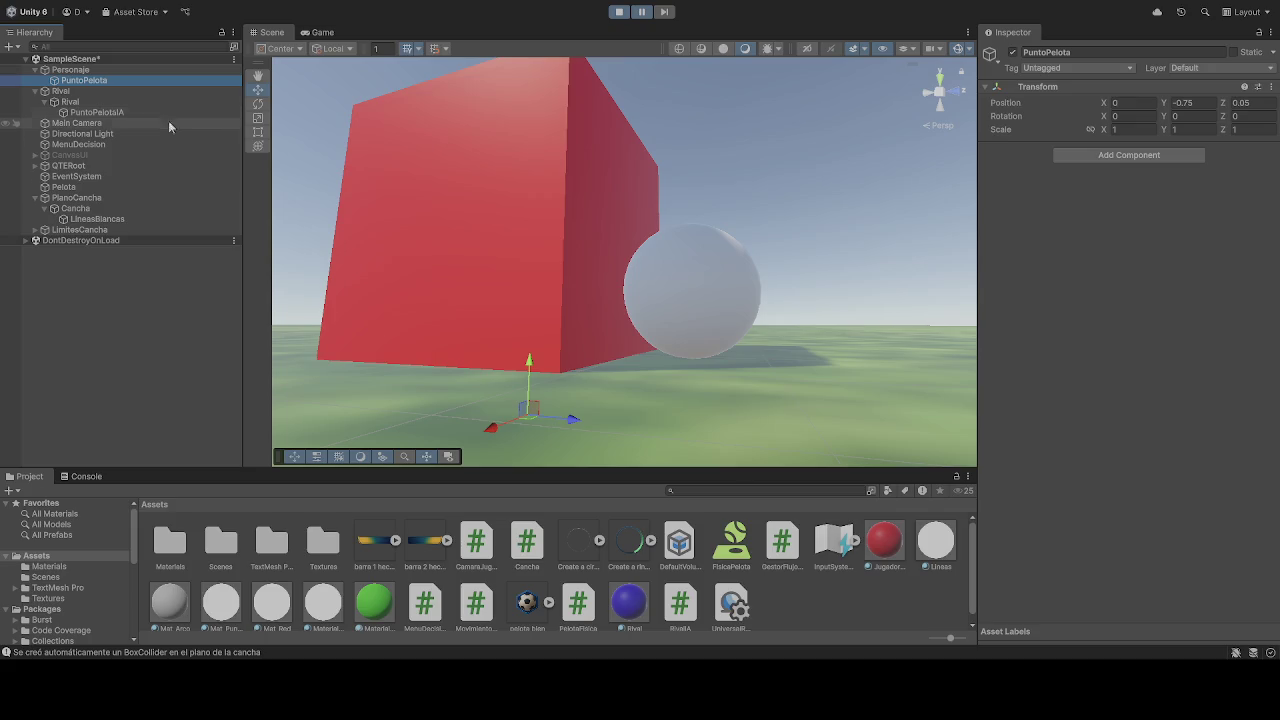
{"action": "left_click", "coordinate": [128, 114]}
{"action": "left_click", "coordinate": [1206, 104]}
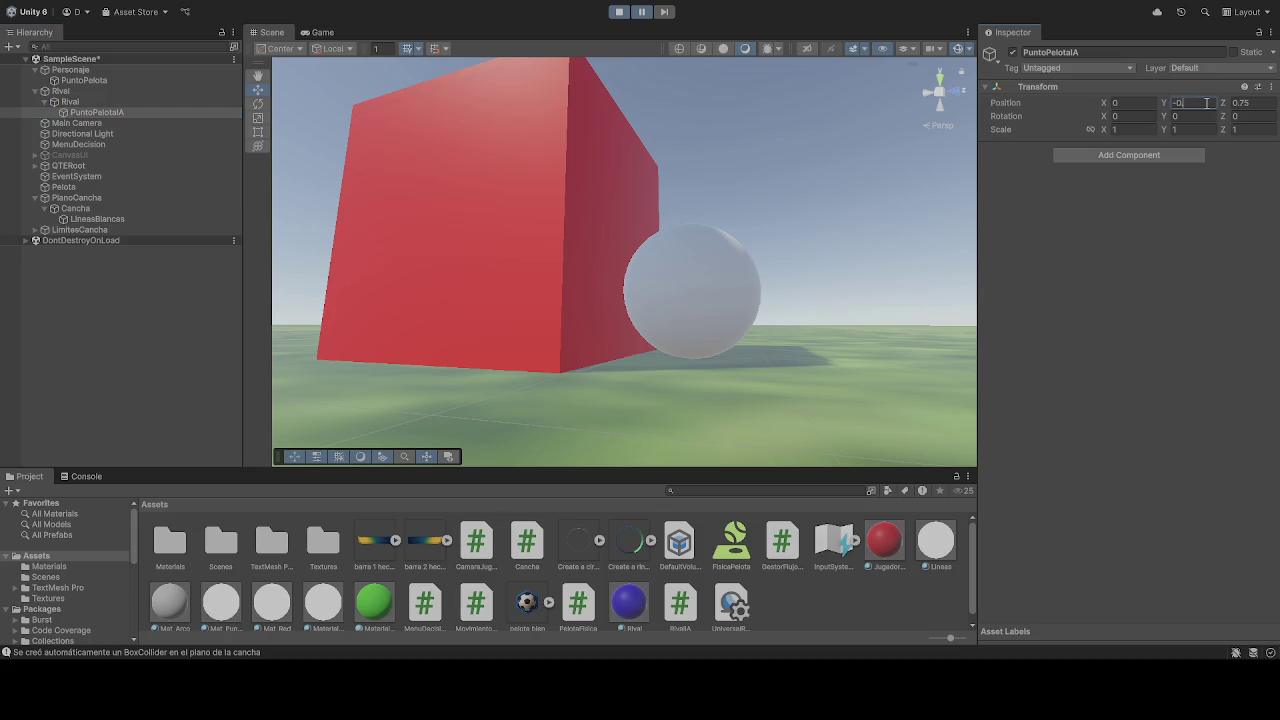
{"action": "left_click", "coordinate": [1257, 102]}
{"action": "left_click", "coordinate": [619, 12]}
{"action": "left_click", "coordinate": [619, 12]}
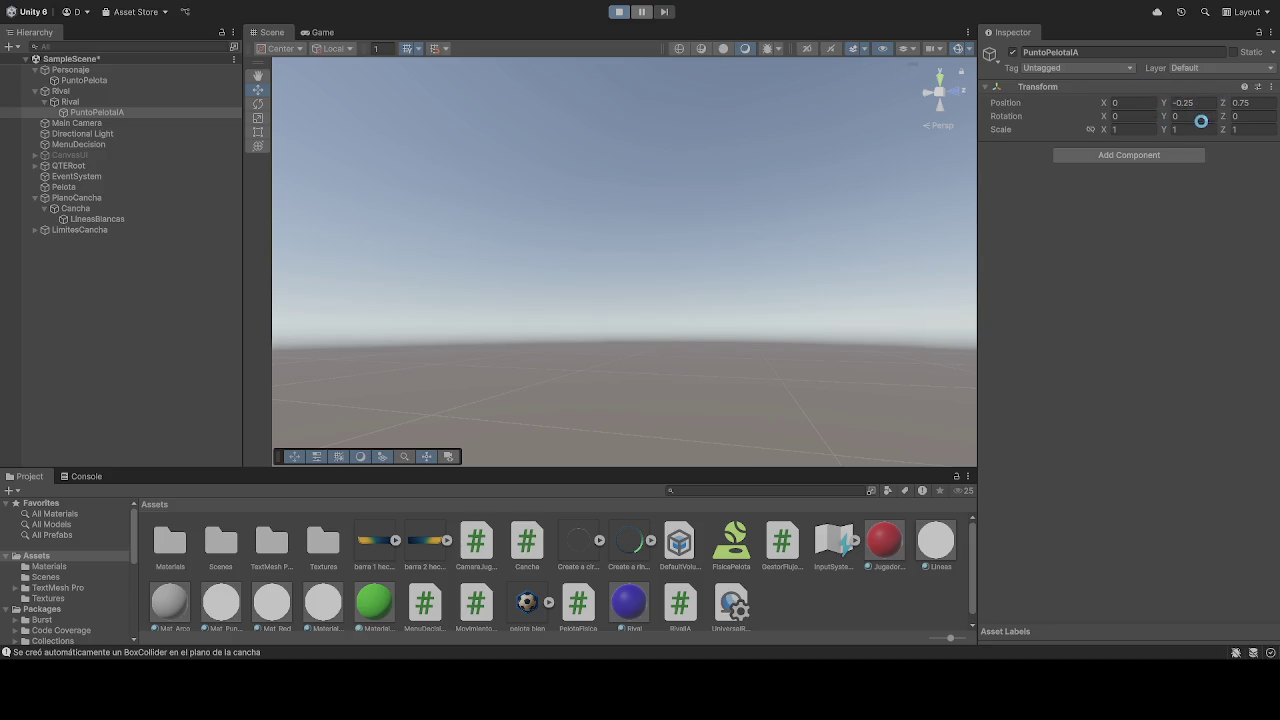
Set PuntoPelotaIA's position to Y -0.75 and Z 0.05 during play, then stop the game
{"action": "left_click", "coordinate": [1214, 105]}
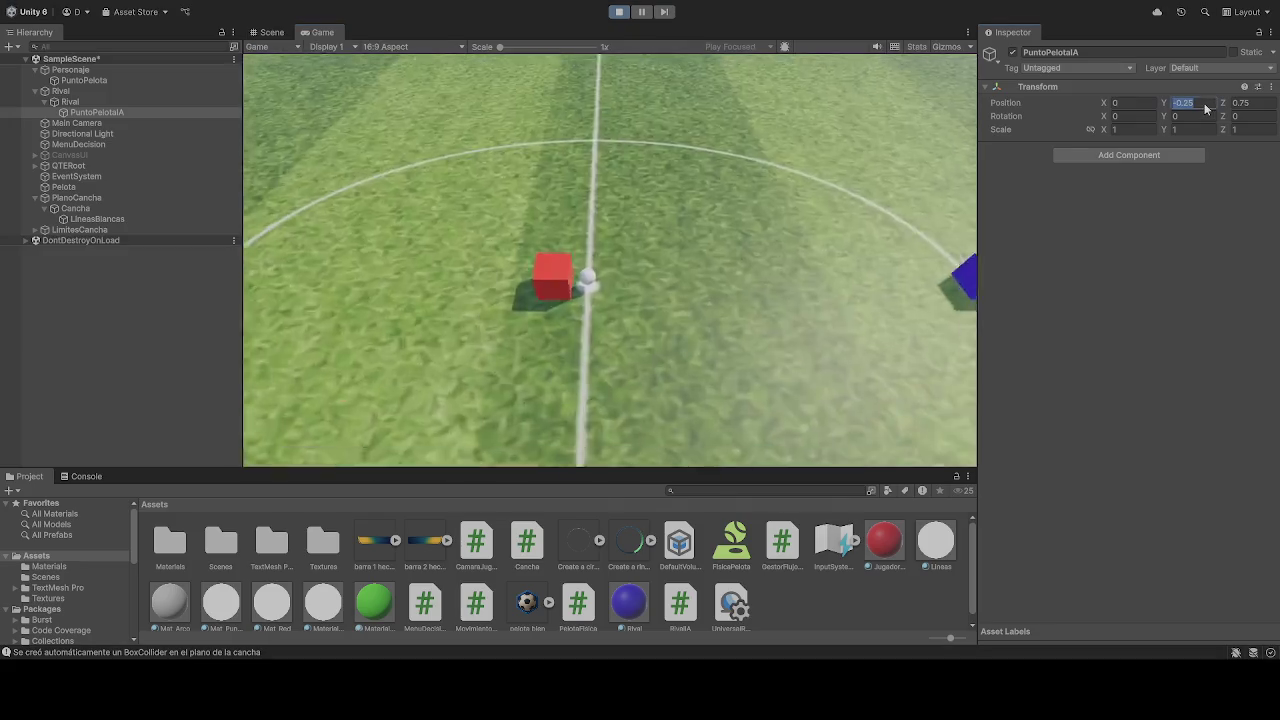
{"action": "type", "text": "-0.75"}
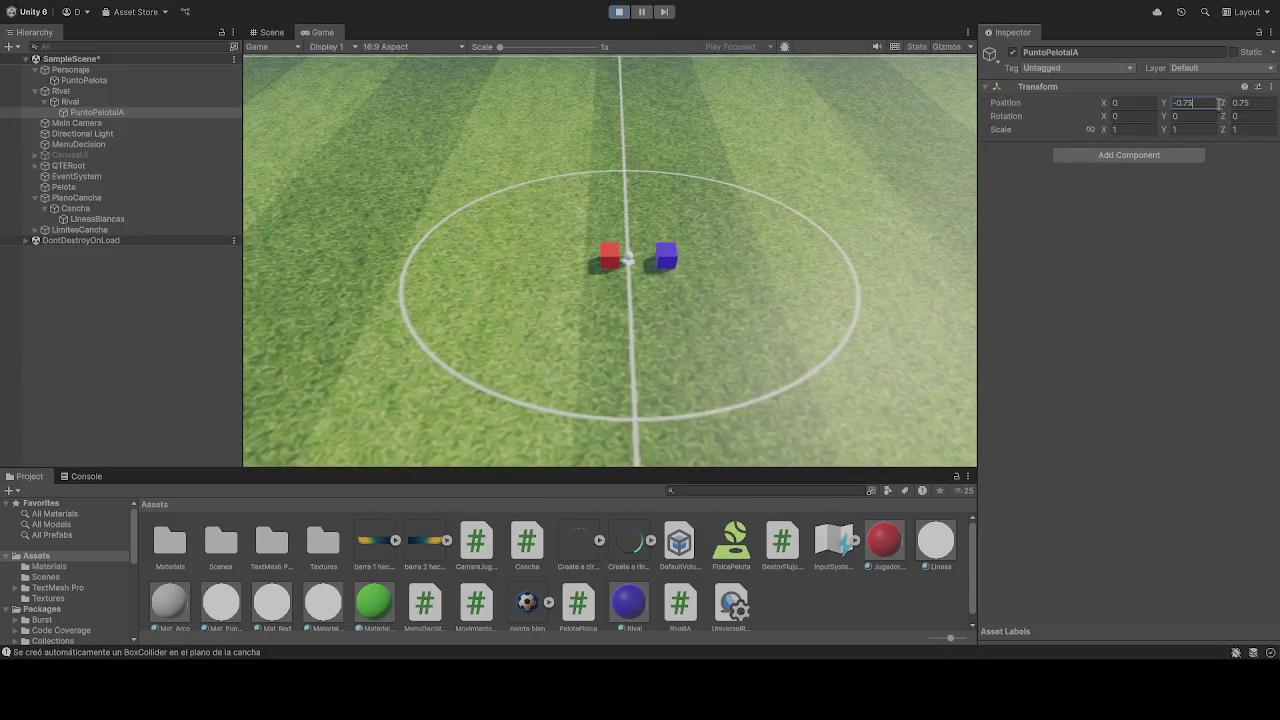
{"action": "left_click", "coordinate": [1250, 104]}
{"action": "type", "text": "0"}
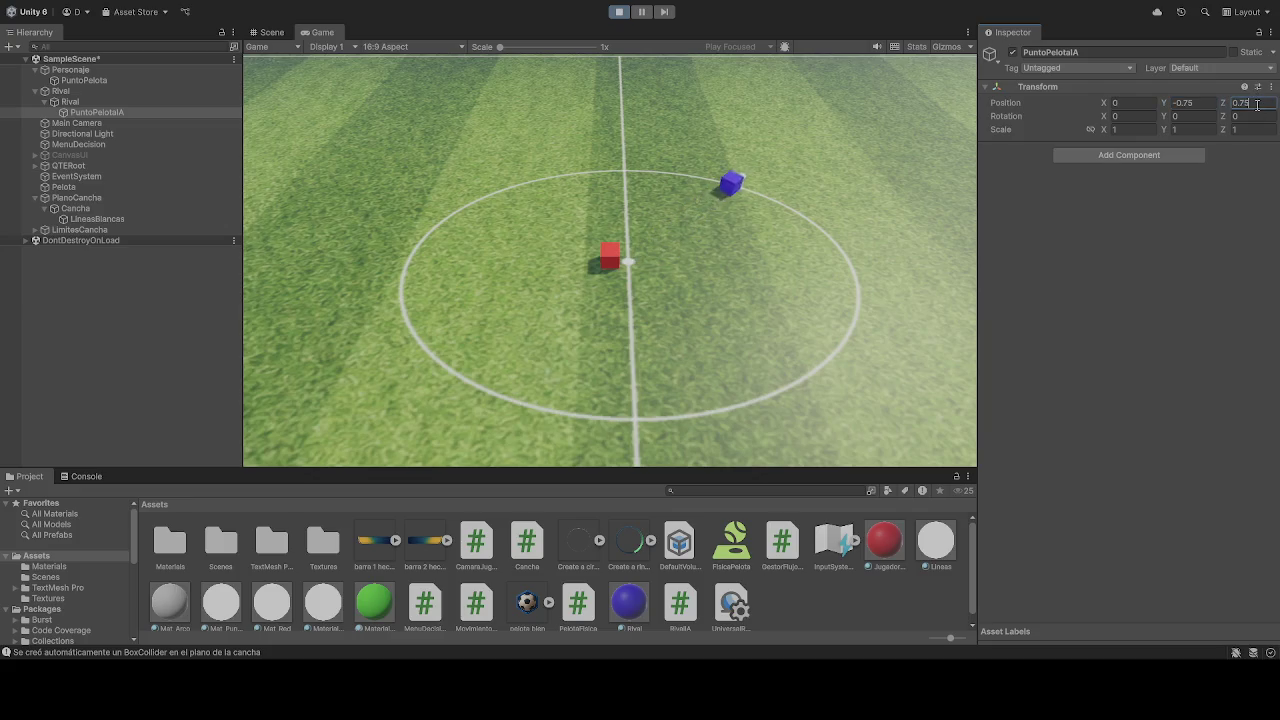
{"action": "type", "text": ".05"}
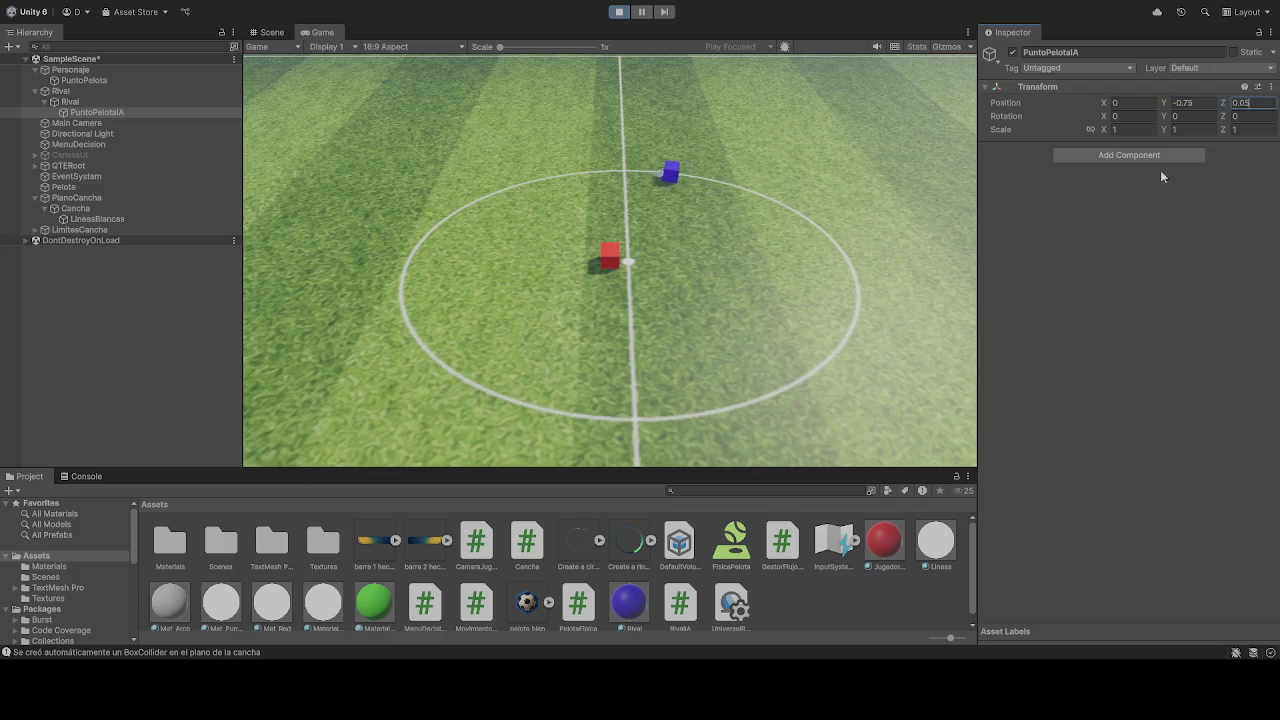
{"action": "left_click", "coordinate": [620, 12]}
Reapply the Y and Z edits in edit mode, then start a play test and pause it in Scene view
{"action": "left_click", "coordinate": [1200, 103]}
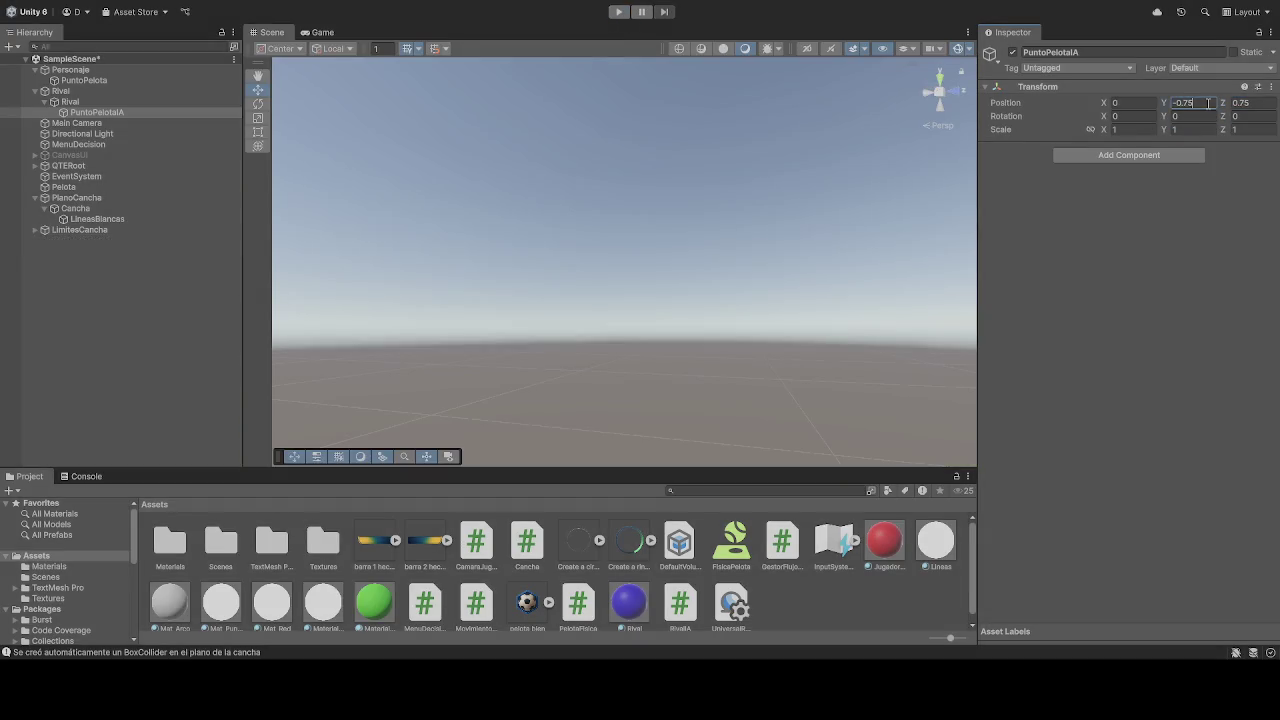
{"action": "left_click", "coordinate": [1269, 103]}
{"action": "type", "text": "0.05"}
{"action": "left_click", "coordinate": [619, 12]}
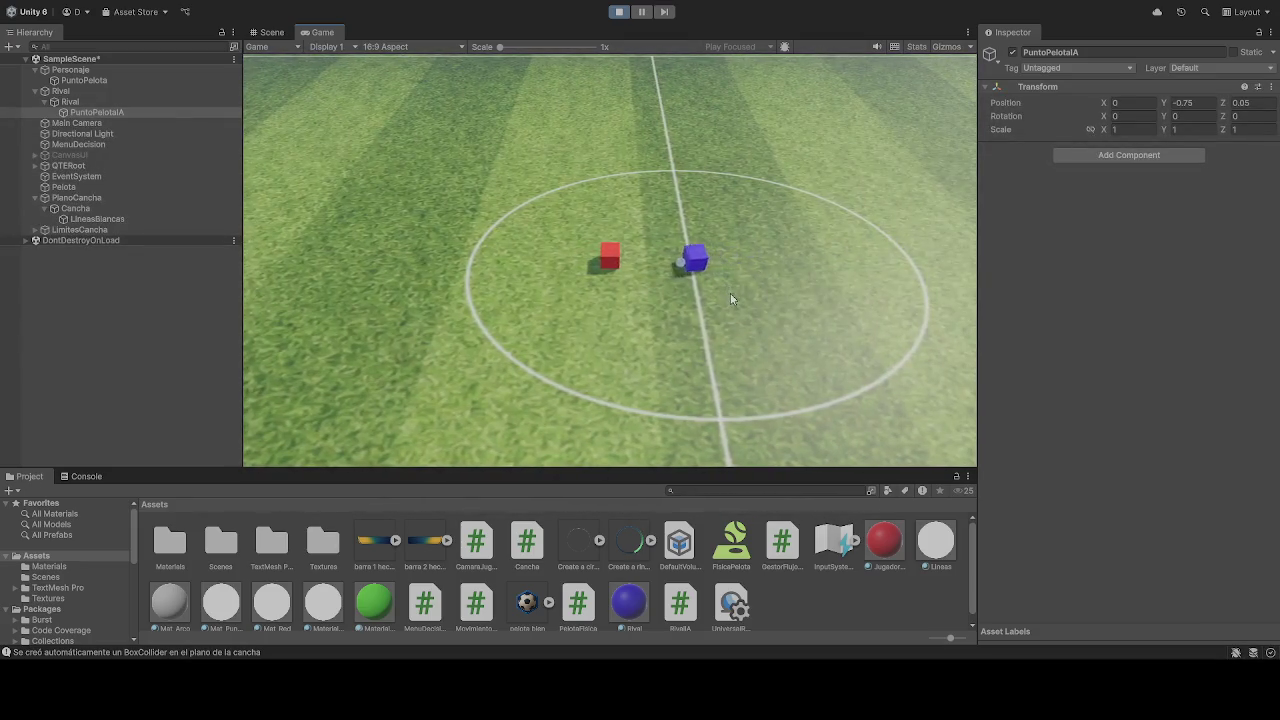
{"action": "left_click", "coordinate": [641, 11]}
{"action": "left_click", "coordinate": [271, 32]}
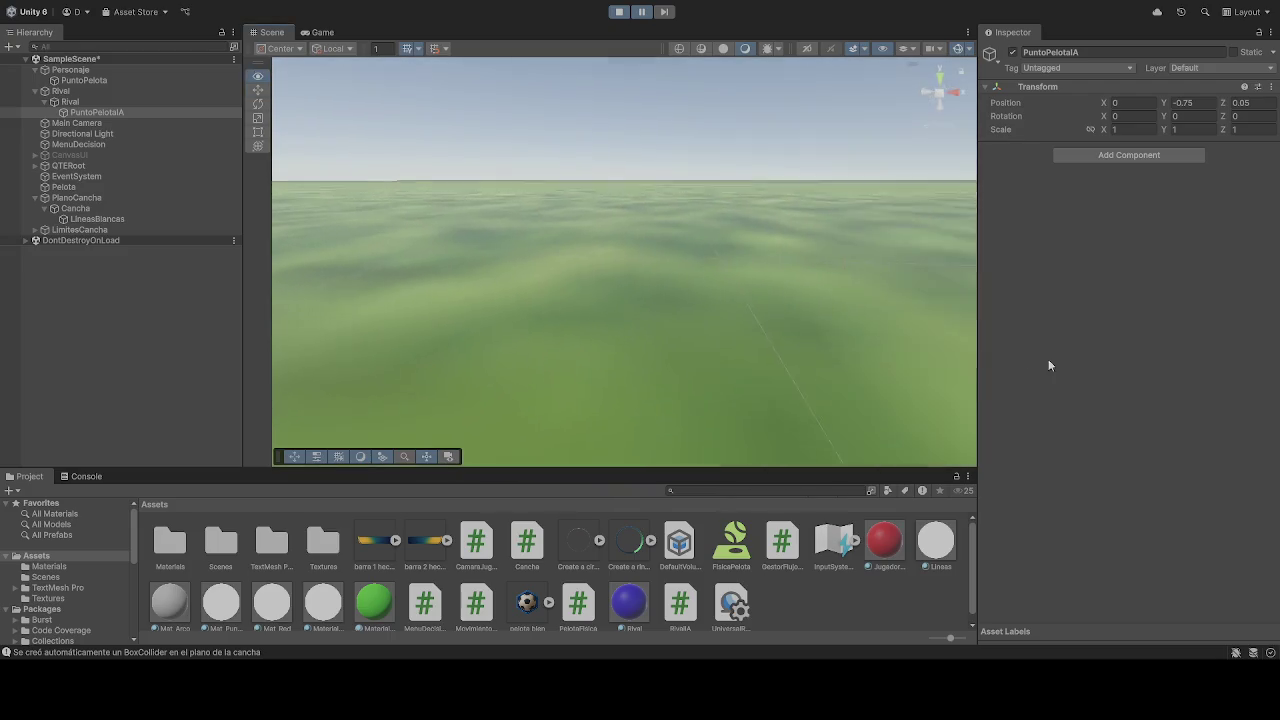
Restart and pause the play test, orbit close to the ball, and select Pelota
{"action": "mouse_move", "coordinate": [426, 240]}
{"action": "left_mouse_down"}
{"action": "mouse_move", "coordinate": [608, 226]}
{"action": "mouse_move", "coordinate": [751, 143]}
{"action": "mouse_move", "coordinate": [759, 122]}
{"action": "mouse_move", "coordinate": [766, 154]}
{"action": "mouse_move", "coordinate": [729, 166]}
{"action": "mouse_move", "coordinate": [366, 142]}
{"action": "mouse_move", "coordinate": [600, 28]}
{"action": "left_mouse_up"}
{"action": "left_click", "coordinate": [617, 12]}
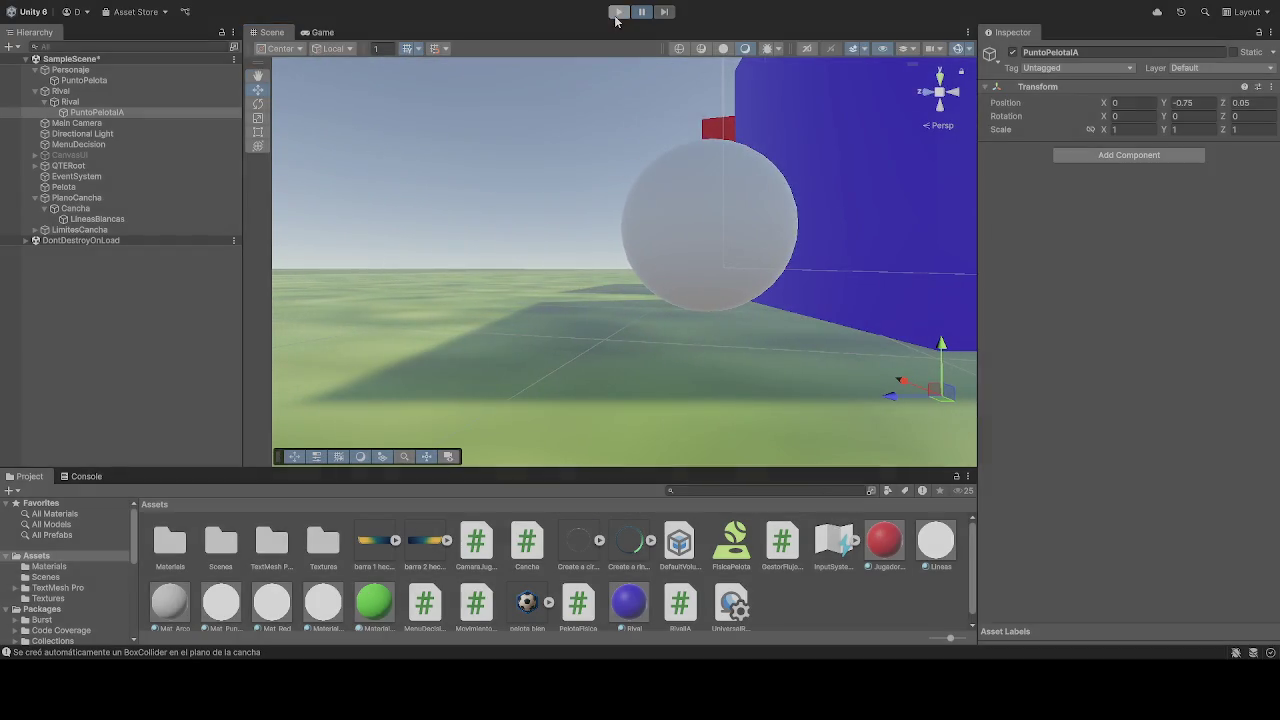
{"action": "mouse_move", "coordinate": [690, 185]}
{"action": "left_mouse_down"}
{"action": "mouse_move", "coordinate": [858, 226]}
{"action": "mouse_move", "coordinate": [810, 30]}
{"action": "mouse_move", "coordinate": [670, 290]}
{"action": "mouse_move", "coordinate": [679, 150]}
{"action": "left_mouse_up"}
{"action": "left_click", "coordinate": [620, 12]}
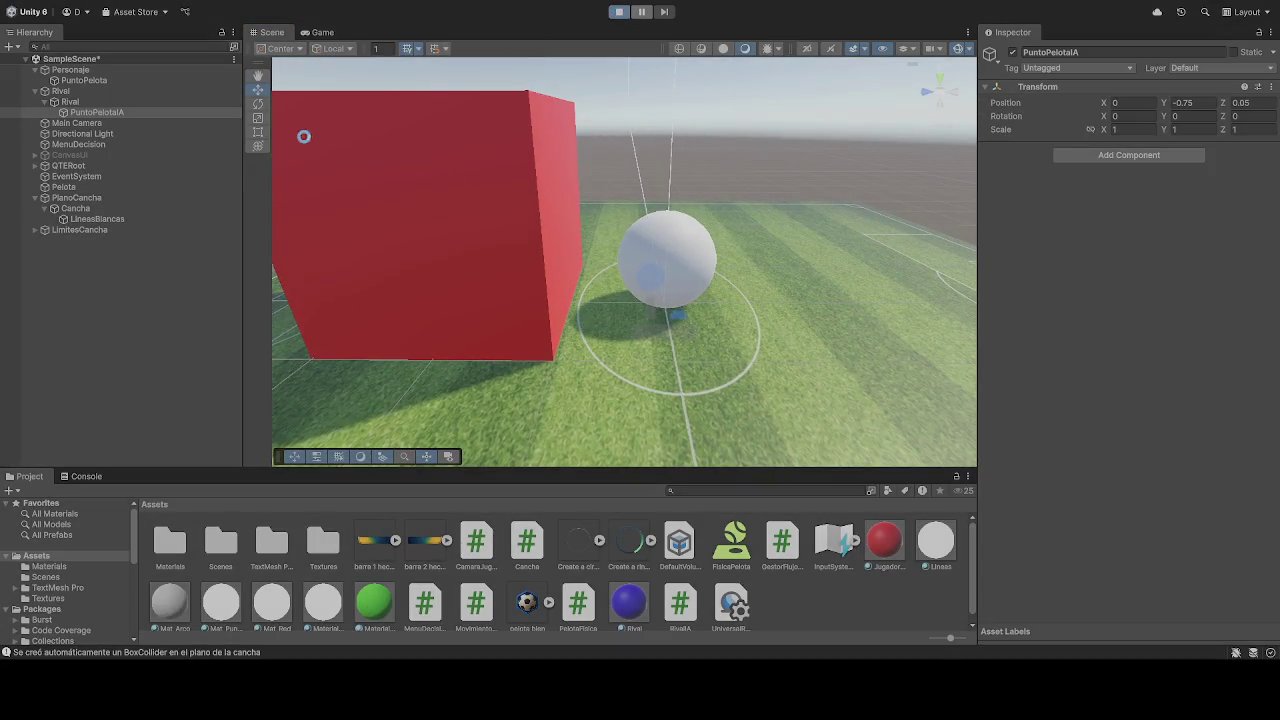
{"action": "left_click", "coordinate": [644, 12]}
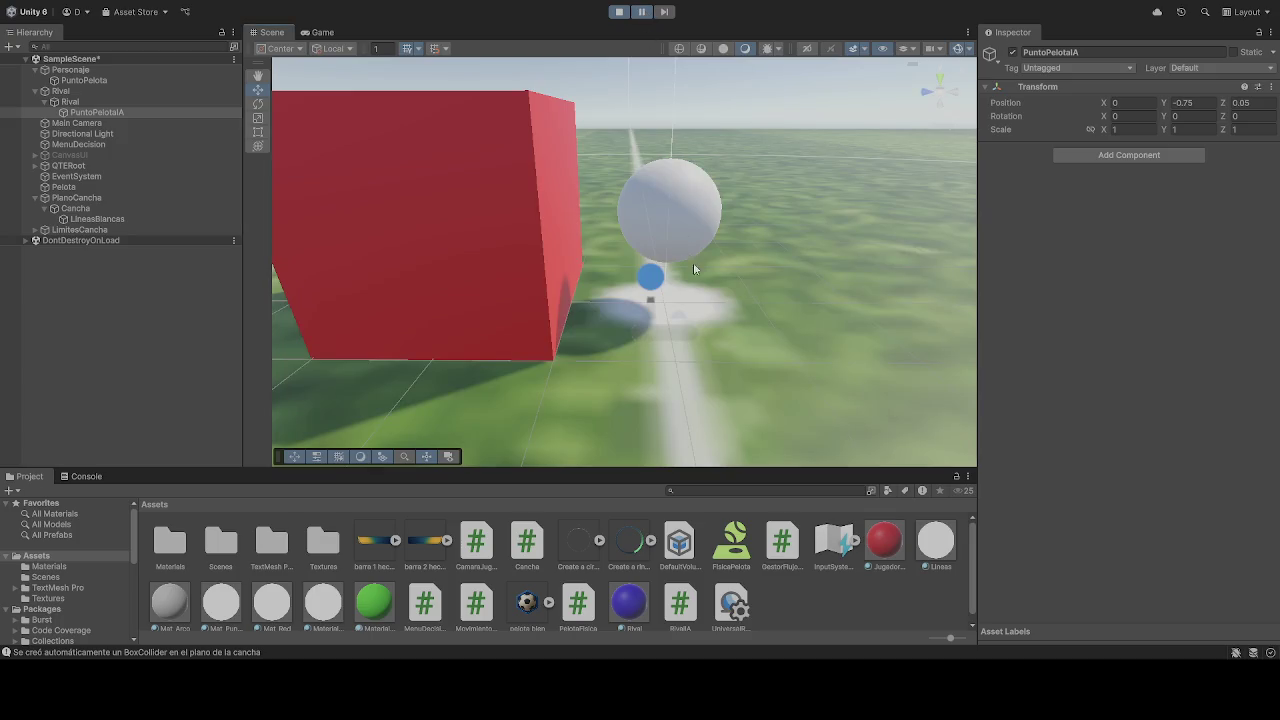
{"action": "mouse_move", "coordinate": [694, 265]}
{"action": "left_mouse_down"}
{"action": "mouse_move", "coordinate": [729, 323]}
{"action": "mouse_move", "coordinate": [686, 314]}
{"action": "mouse_move", "coordinate": [715, 236]}
{"action": "left_mouse_up"}
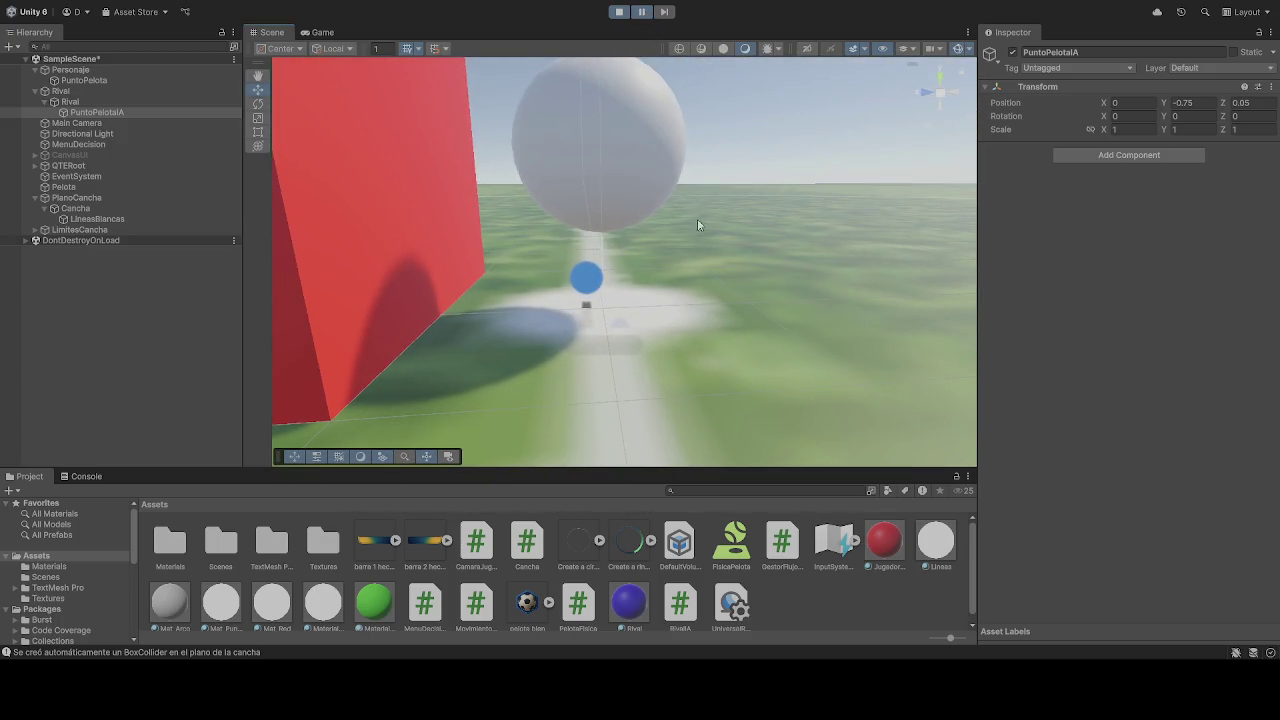
{"action": "left_click", "coordinate": [146, 190]}
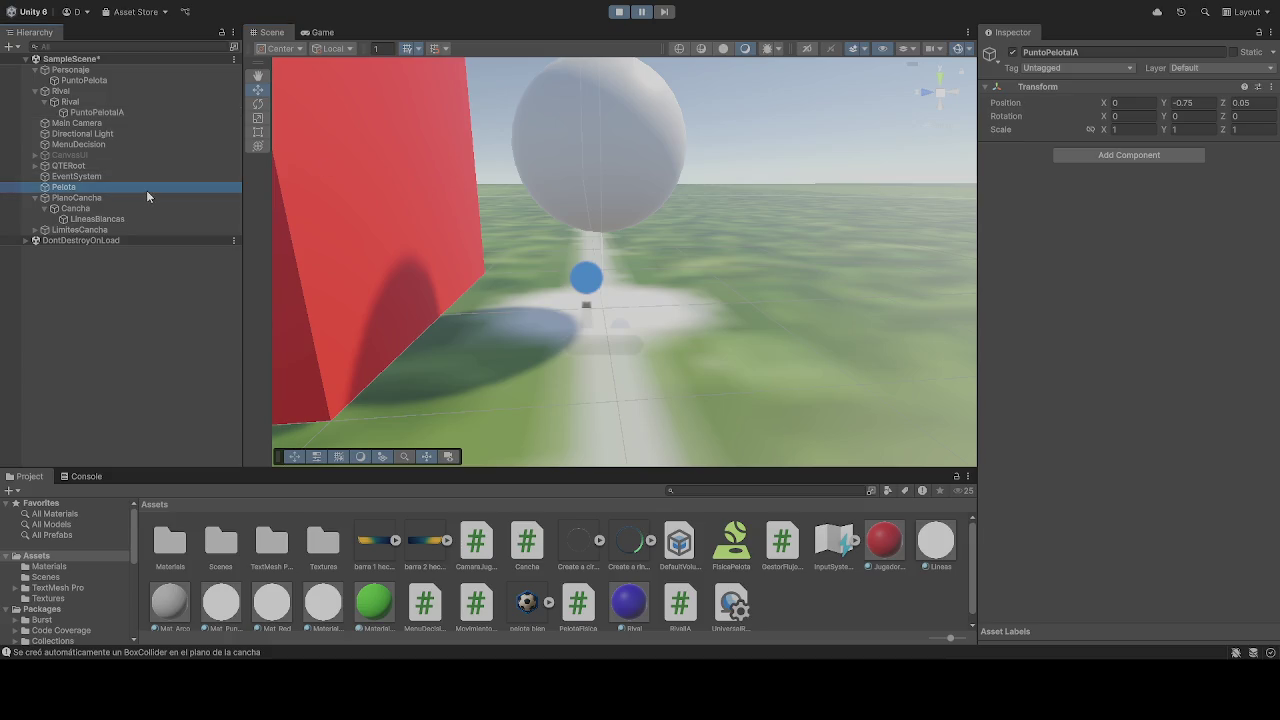
Tick Is Kinematic on Pelota's Rigidbody and return to the Game view
{"action": "scroll", "coordinate": [1056, 272], "scroll_direction": "down", "scroll_amount": 9}
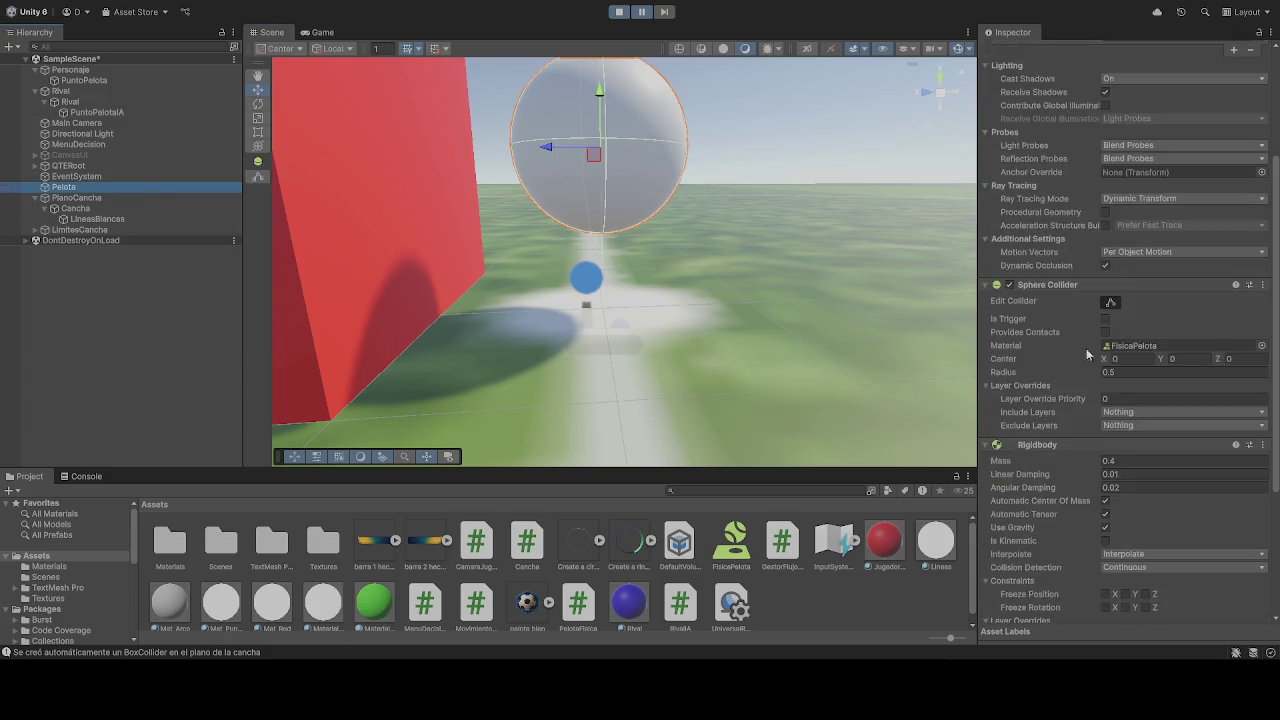
{"action": "left_click", "coordinate": [1105, 362]}
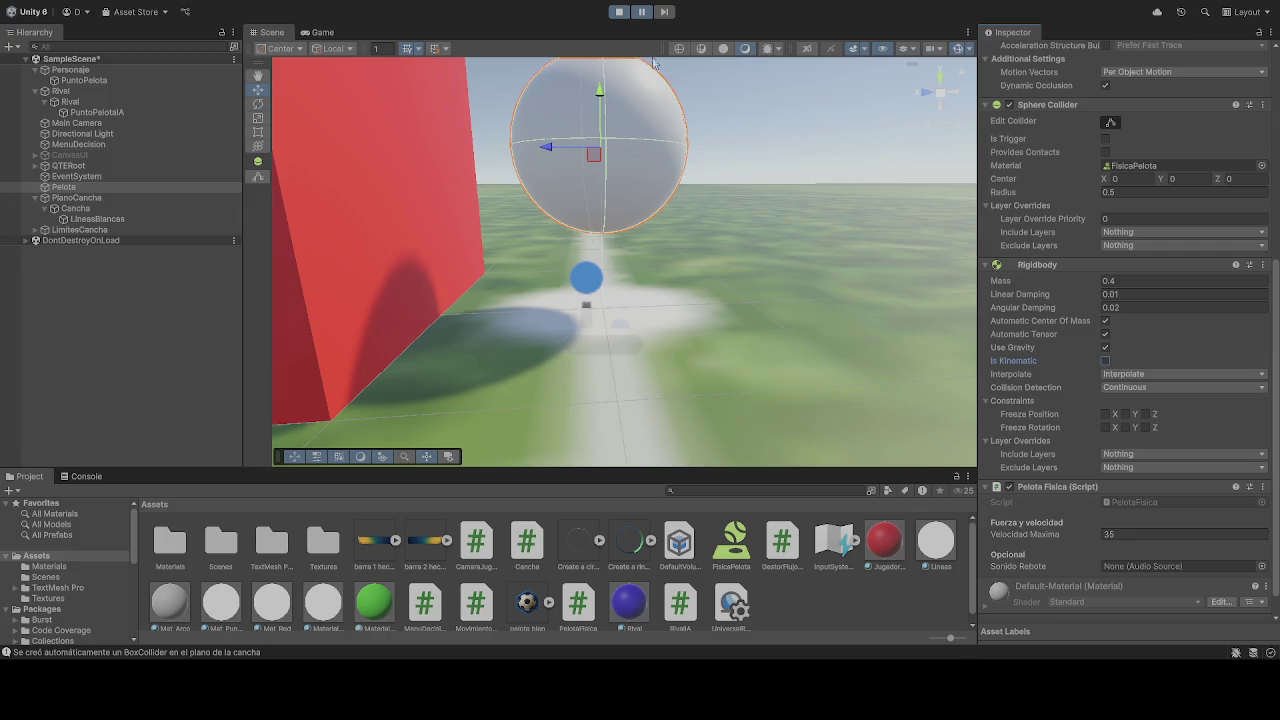
{"action": "left_click", "coordinate": [621, 12]}
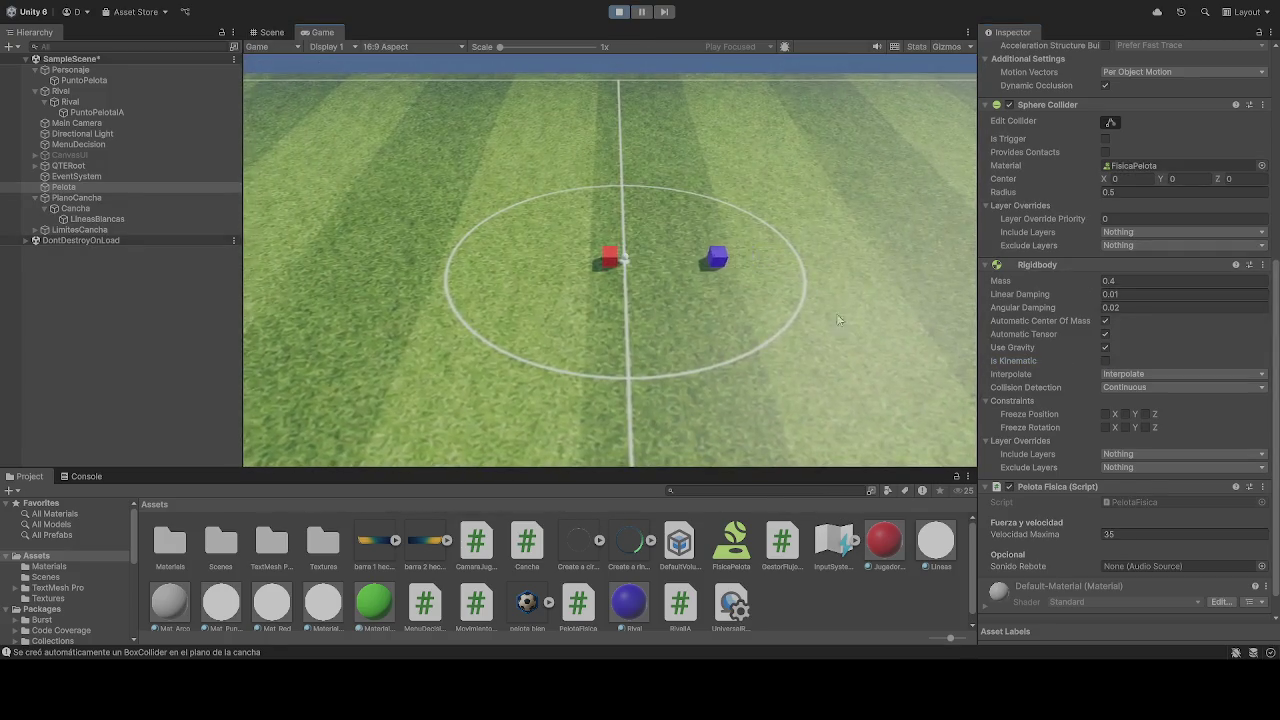
Deactivate the inner Rival cube, look at the ball in the Scene view, then stop play
{"action": "left_click", "coordinate": [112, 94]}
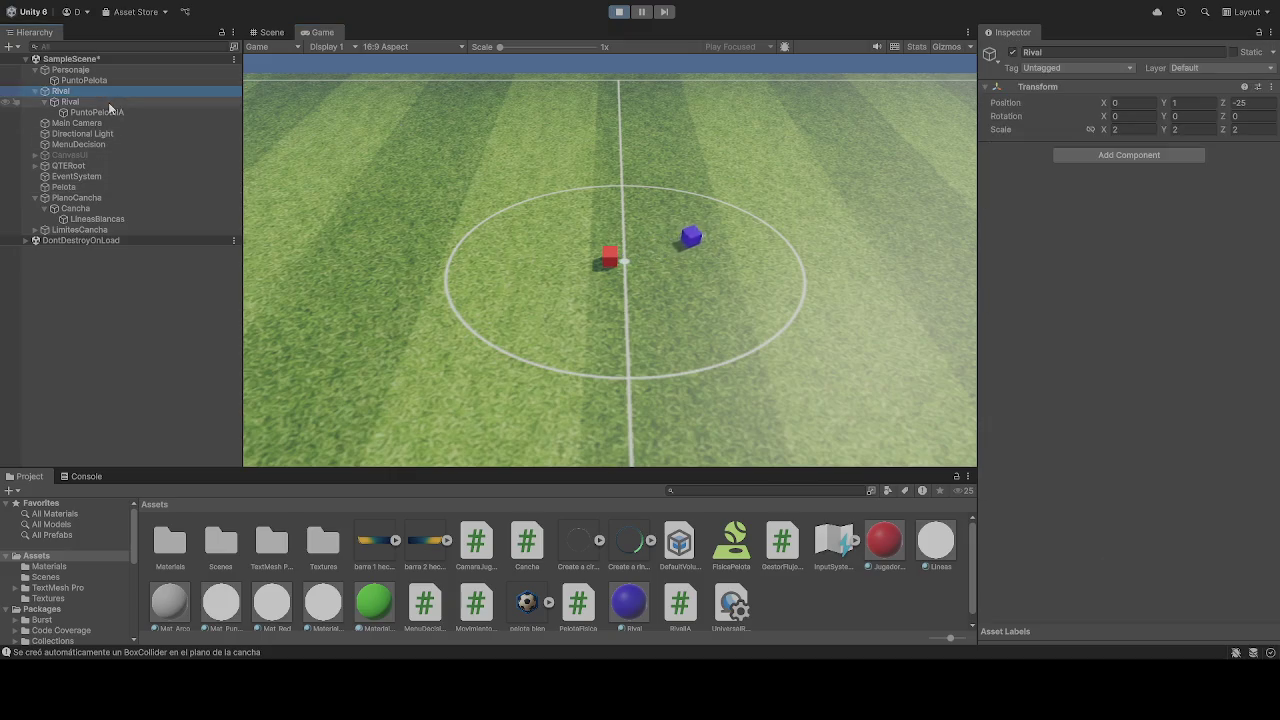
{"action": "left_click", "coordinate": [112, 102]}
{"action": "left_click", "coordinate": [1013, 52]}
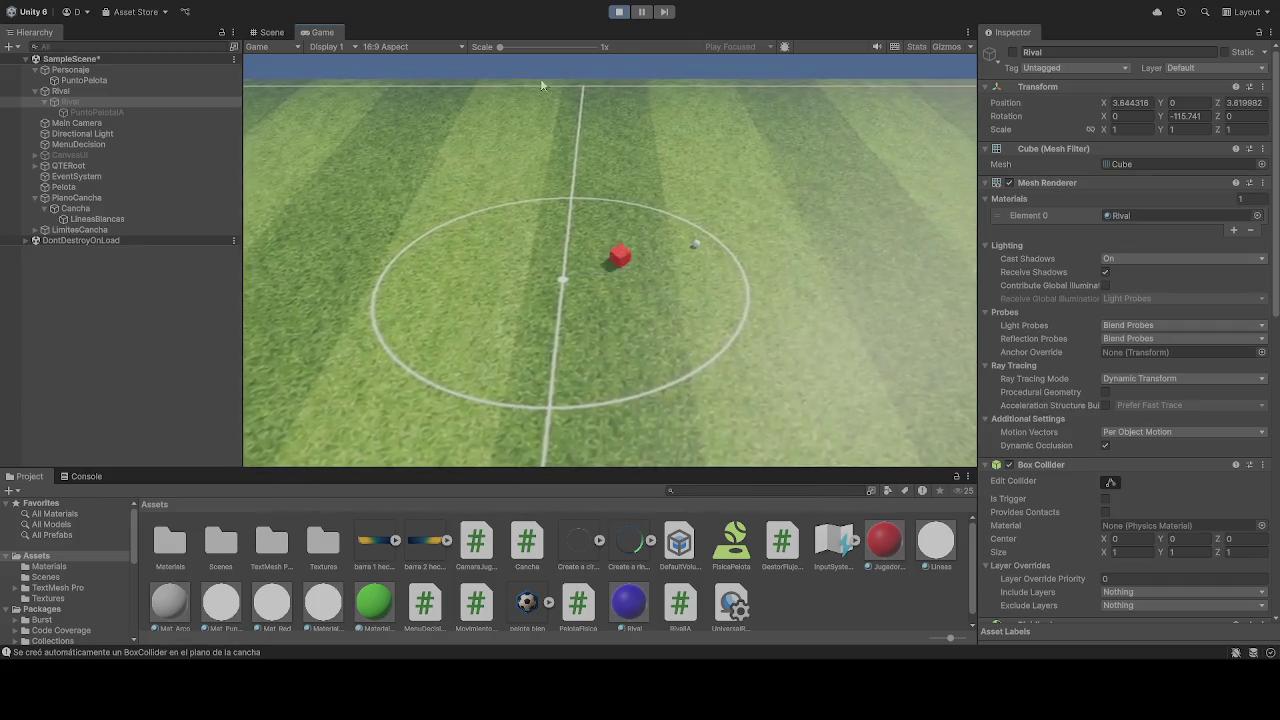
{"action": "left_click", "coordinate": [272, 32]}
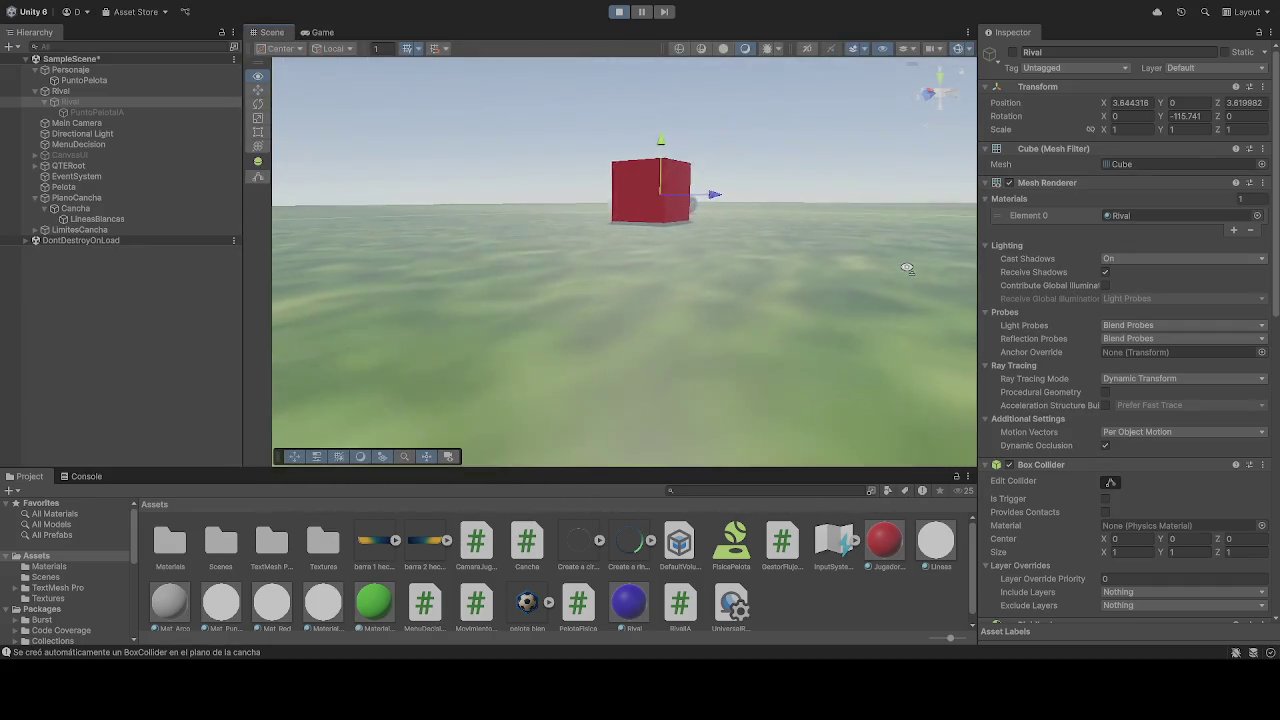
{"action": "left_click_drag", "start_coordinate": [828, 243], "coordinate": [633, 131]}
{"action": "left_click", "coordinate": [642, 12]}
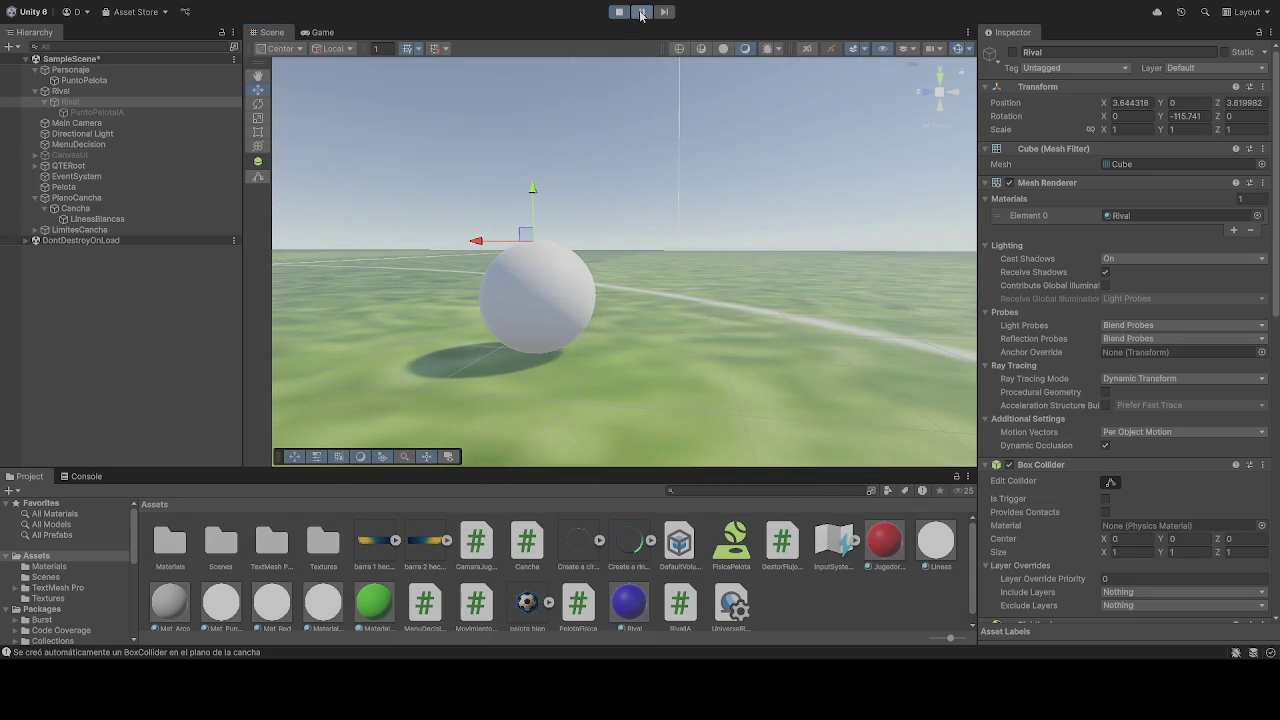
{"action": "left_click", "coordinate": [620, 12]}
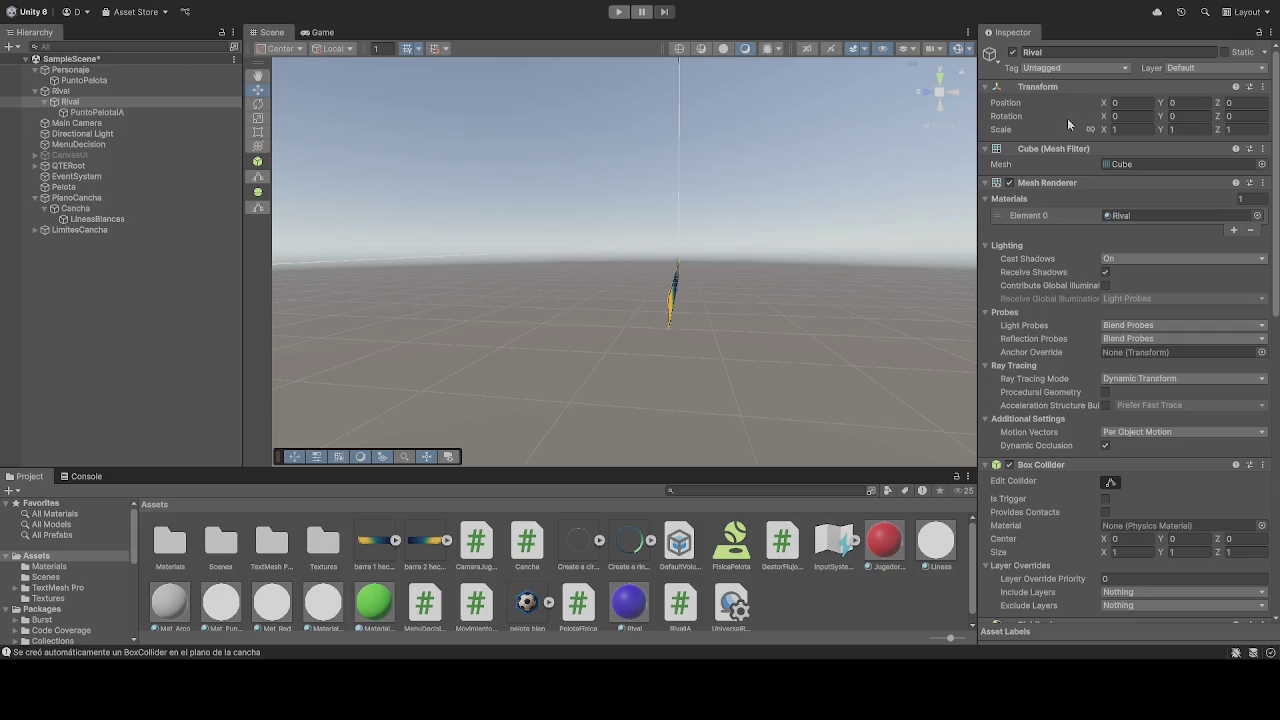
Disable the inner Rival cube, run the game, and fly the Scene view toward the floating ball
{"action": "left_click", "coordinate": [1013, 52]}
{"action": "left_click", "coordinate": [619, 12]}
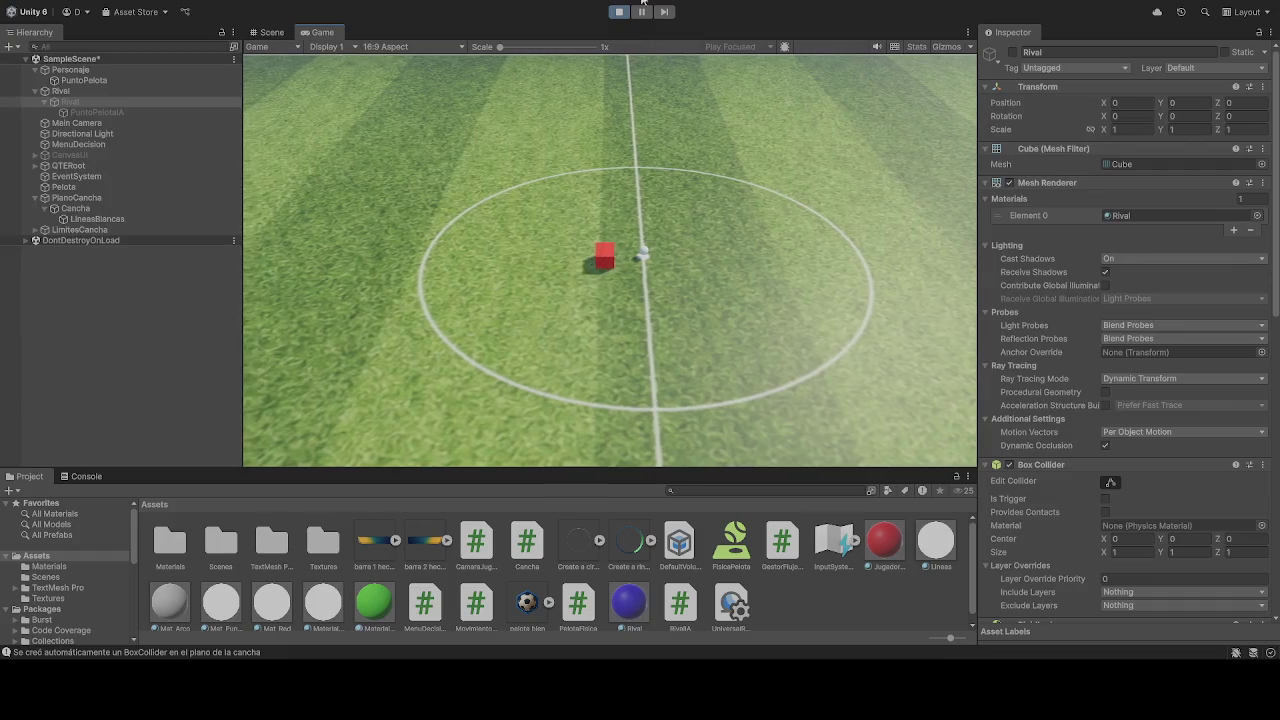
{"action": "key", "text": "ctrl+1"}
{"action": "mouse_move", "coordinate": [703, 256]}
{"action": "left_mouse_down"}
{"action": "mouse_move", "coordinate": [597, 237]}
{"action": "mouse_move", "coordinate": [766, 254]}
{"action": "mouse_move", "coordinate": [771, 351]}
{"action": "mouse_move", "coordinate": [789, 254]}
{"action": "mouse_move", "coordinate": [779, 191]}
{"action": "mouse_move", "coordinate": [760, 323]}
{"action": "mouse_move", "coordinate": [783, 263]}
{"action": "mouse_move", "coordinate": [771, 237]}
{"action": "left_mouse_up"}
{"action": "scroll", "coordinate": [1086, 483], "scroll_direction": "down", "scroll_amount": 3}
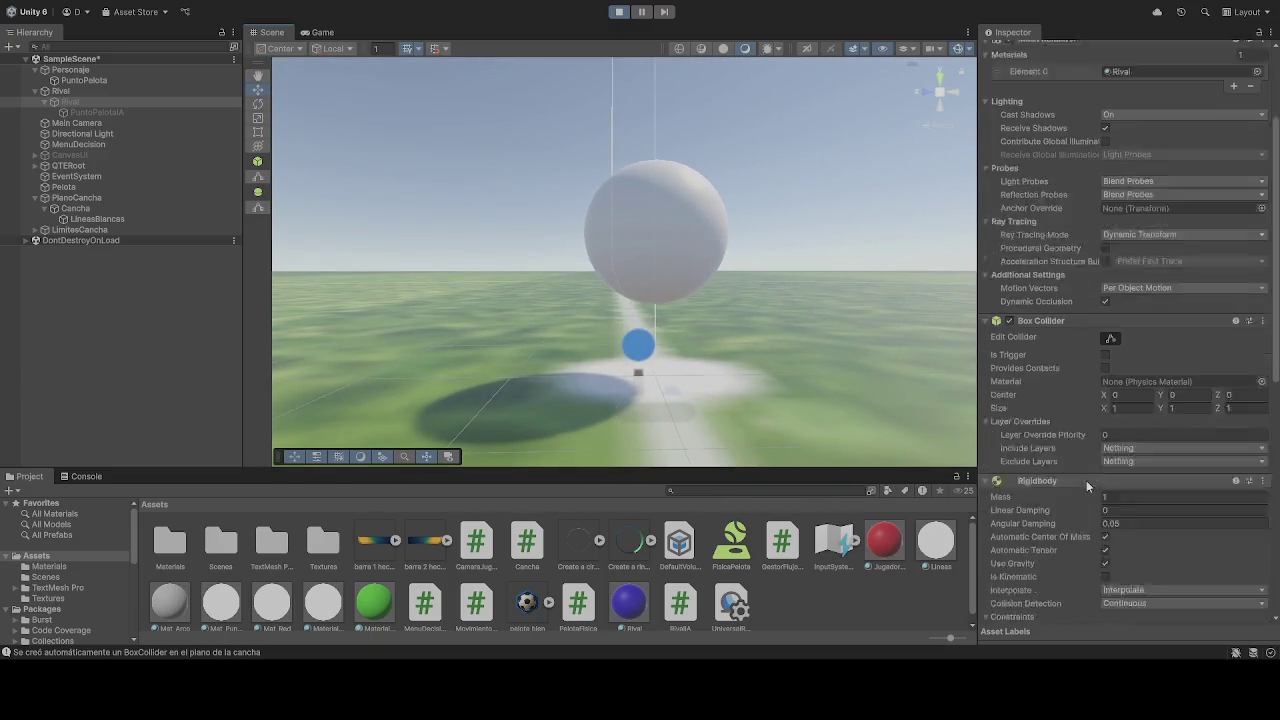
Untick the rival's Freeze Position Y constraint while the game is running
{"action": "scroll", "coordinate": [1086, 478], "scroll_direction": "down", "scroll_amount": 5}
{"action": "left_click", "coordinate": [1125, 450]}
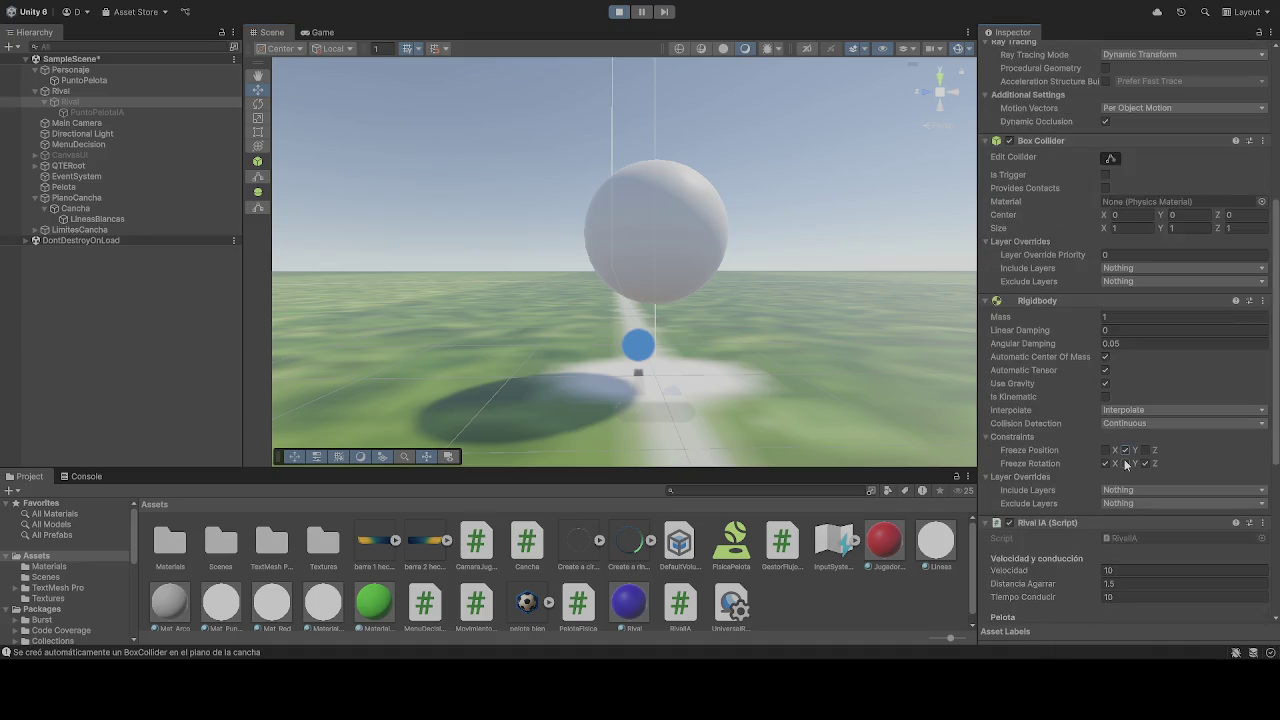
{"action": "scroll", "coordinate": [1126, 470], "scroll_direction": "down", "scroll_amount": 4}
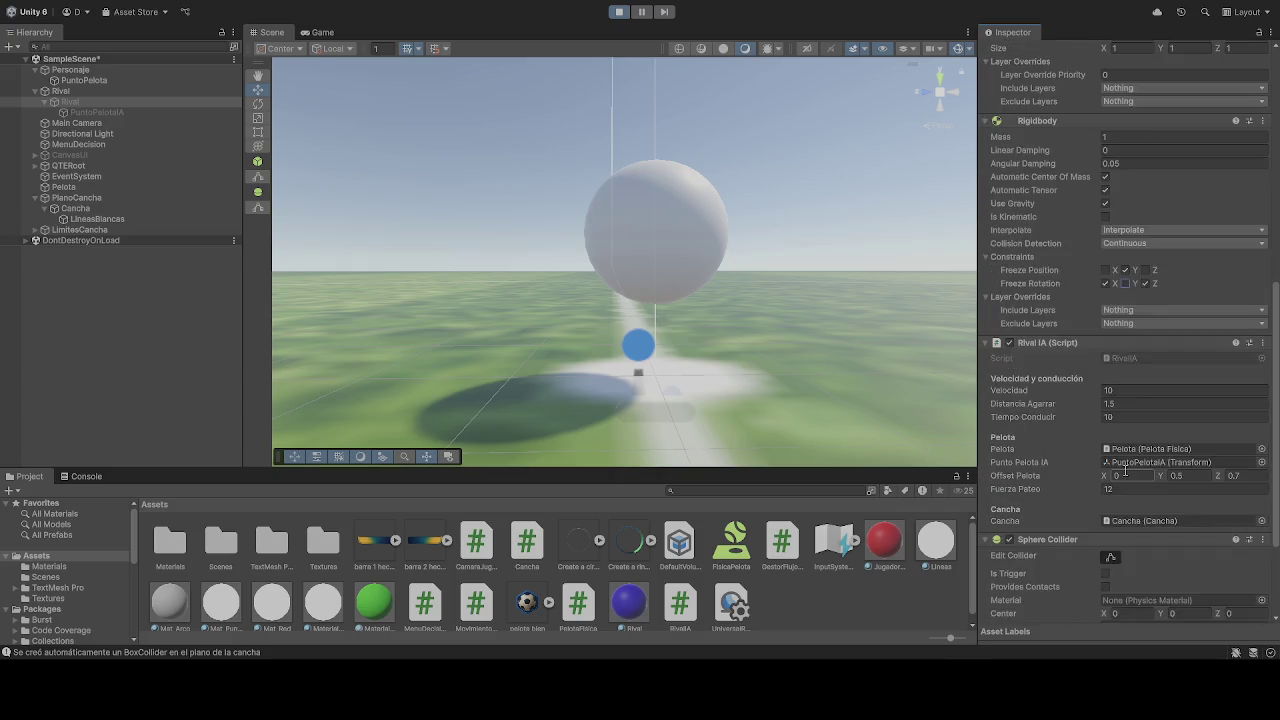
{"action": "scroll", "coordinate": [1101, 504], "scroll_direction": "down", "scroll_amount": 1}
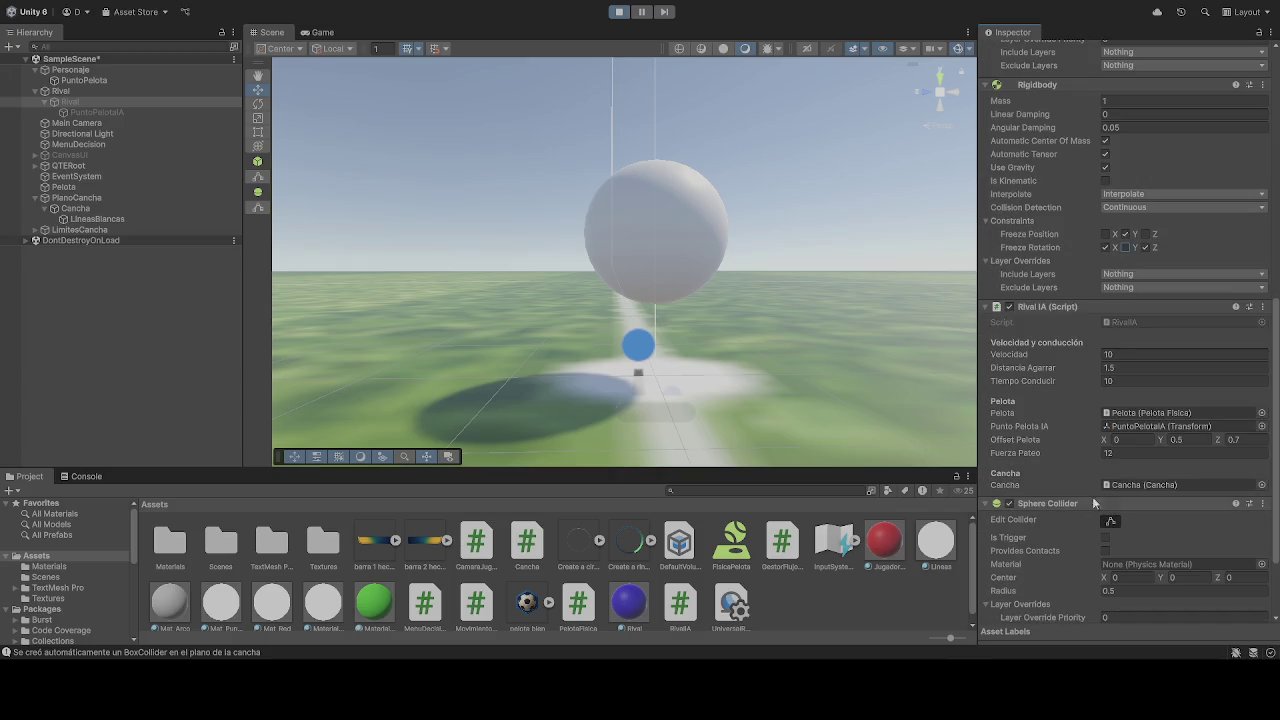
{"action": "left_click", "coordinate": [1197, 440]}
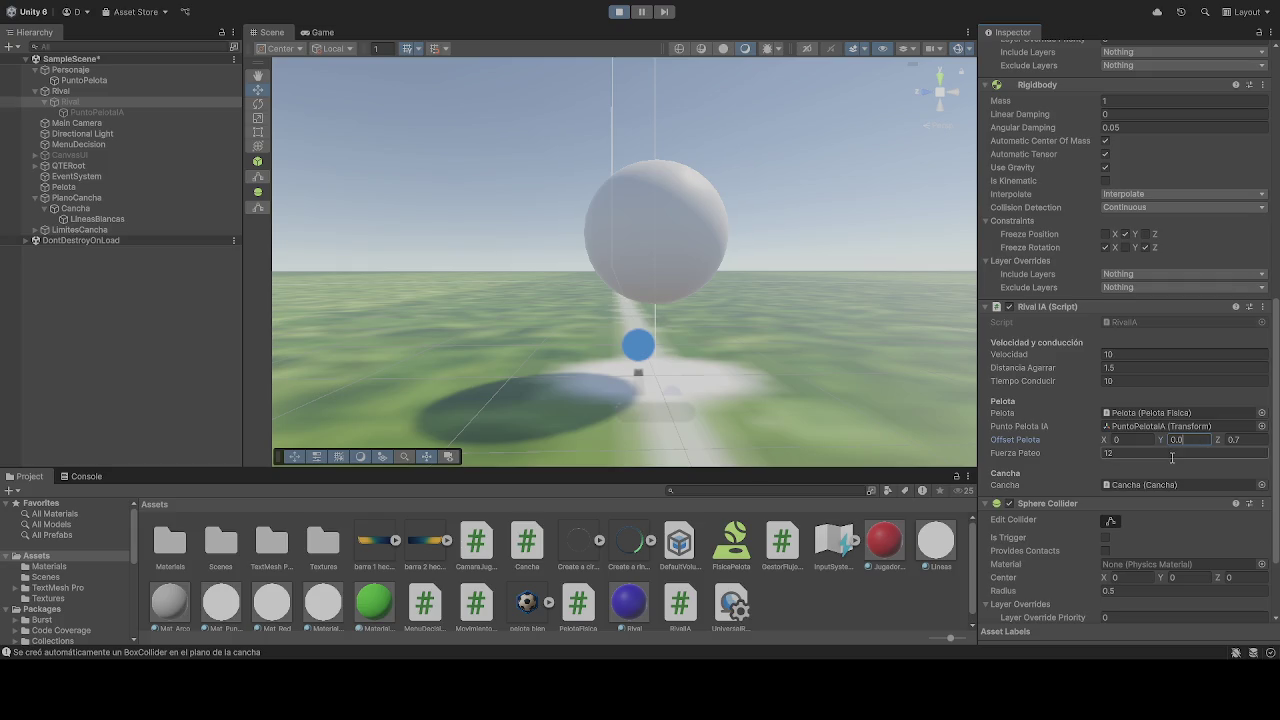
Stop play, set Rival IA Offset Pelota Y to 0, and start the game again
{"action": "left_click", "coordinate": [619, 11]}
{"action": "left_click", "coordinate": [1188, 439]}
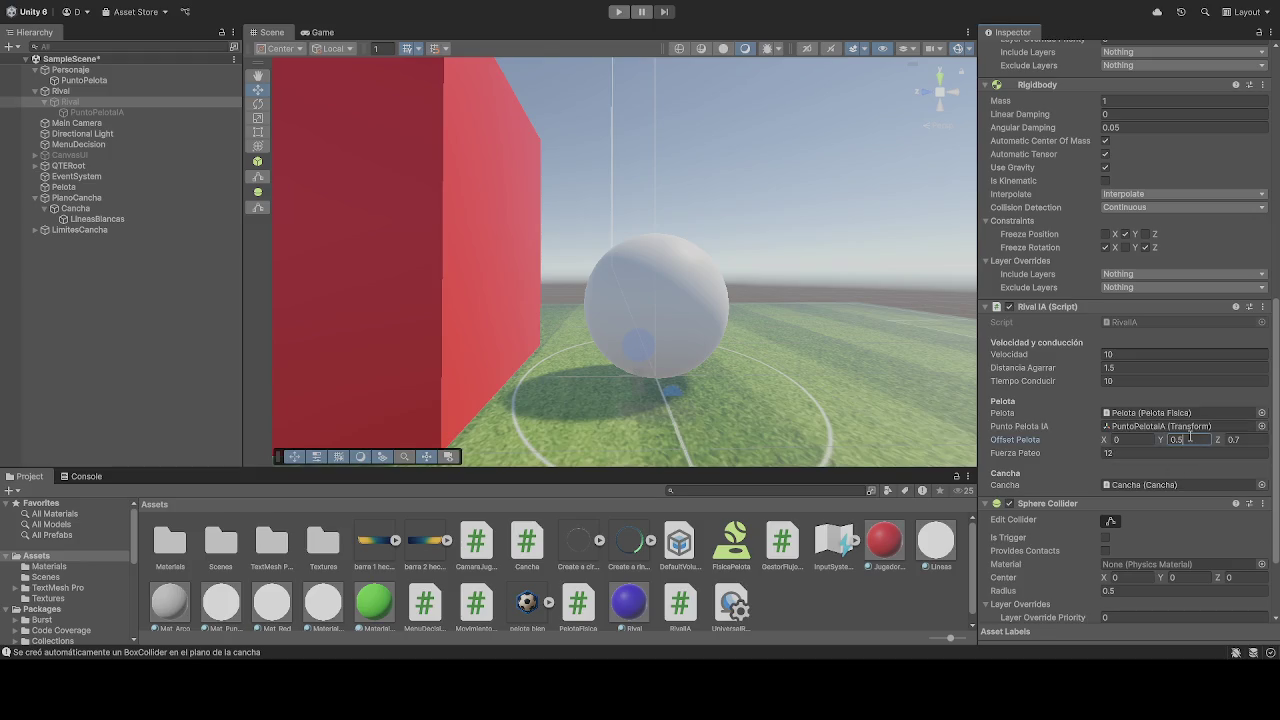
{"action": "type", "text": "0"}
{"action": "left_click", "coordinate": [618, 12]}
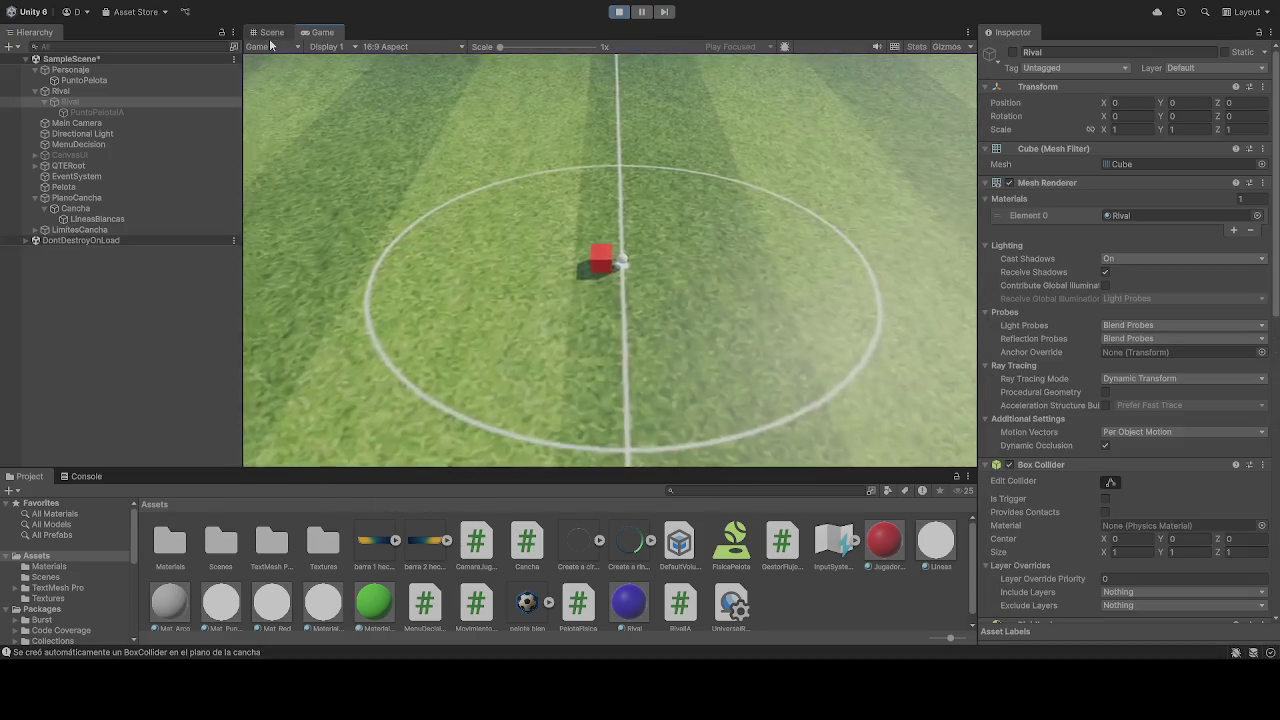
Stop play, deactivate the Rival object, and select Pelota's Sphere Collider Center Y field
{"action": "left_click", "coordinate": [268, 31]}
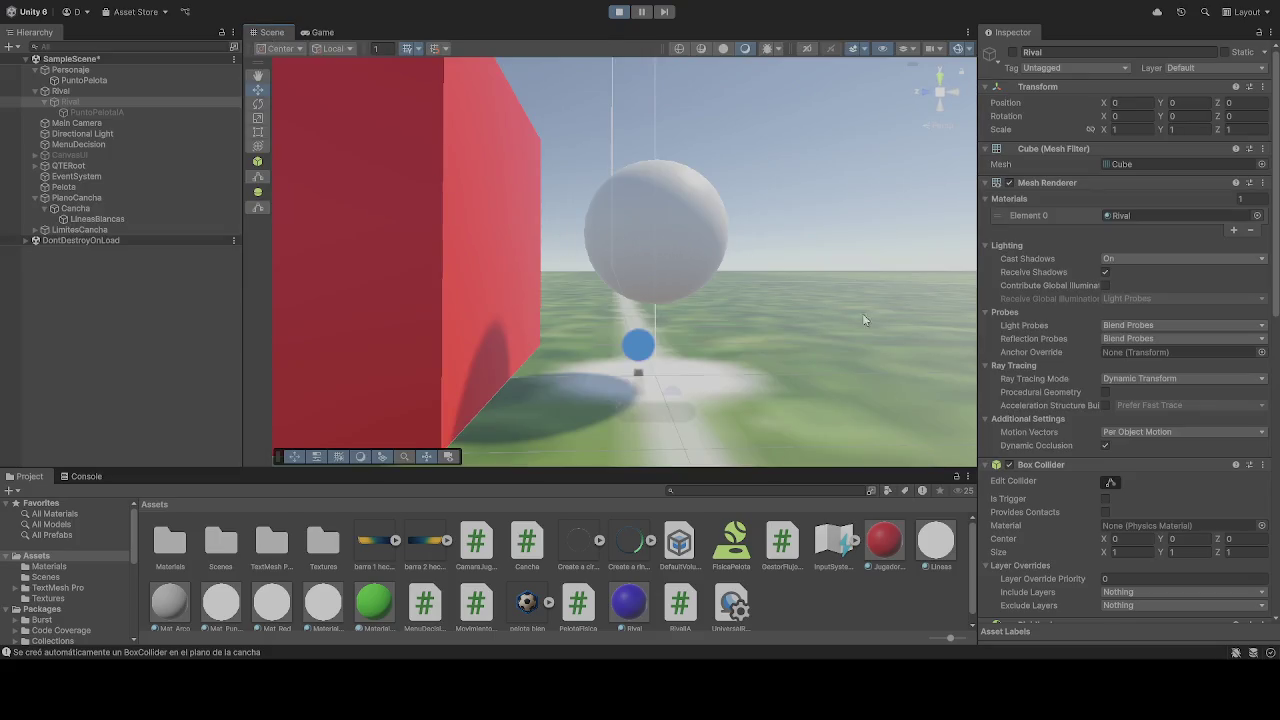
{"action": "left_click", "coordinate": [1185, 551]}
{"action": "key", "text": "ctrl+p"}
{"action": "left_click", "coordinate": [1193, 539]}
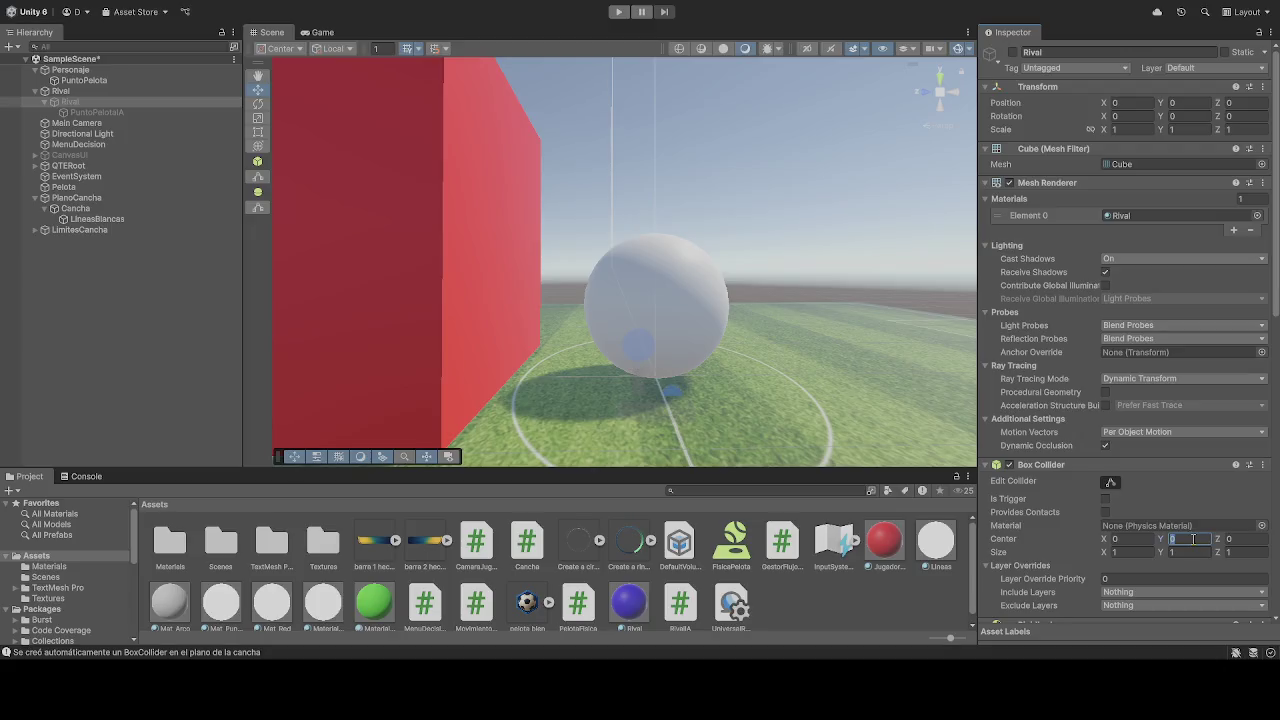
{"action": "left_click", "coordinate": [1187, 540]}
{"action": "key", "text": "alt+shift+a"}
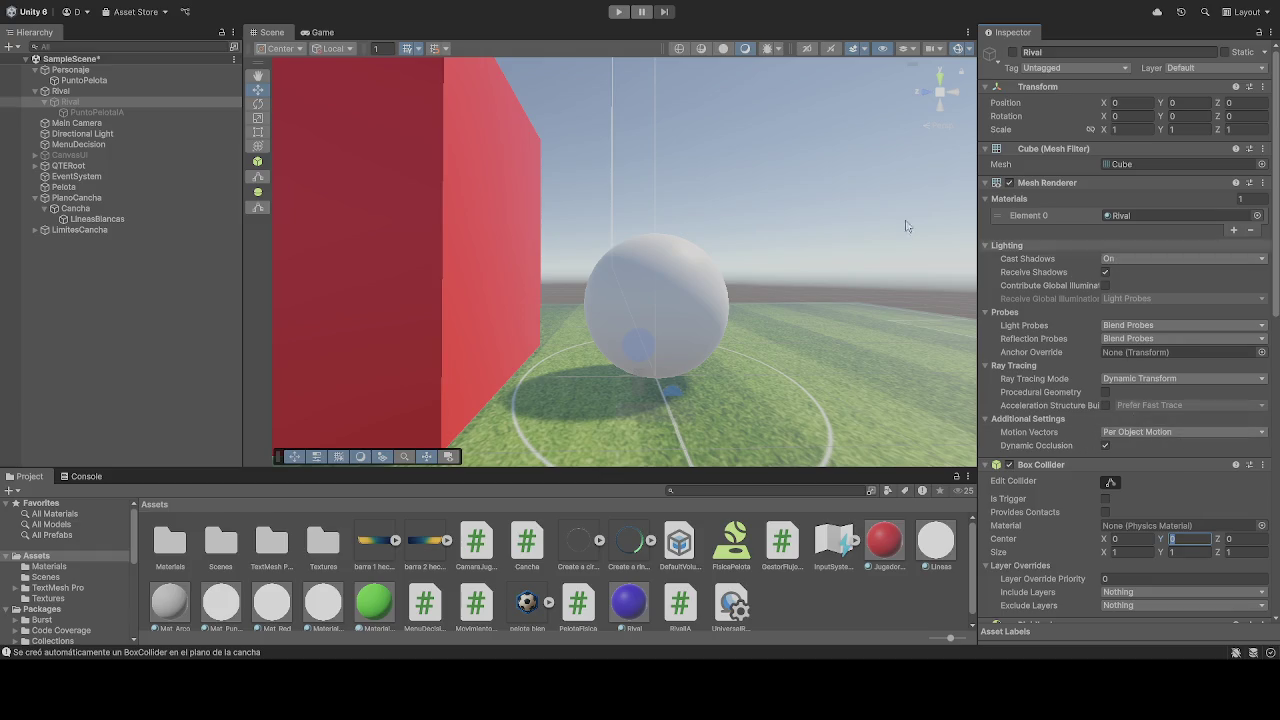
{"action": "left_click", "coordinate": [84, 190]}
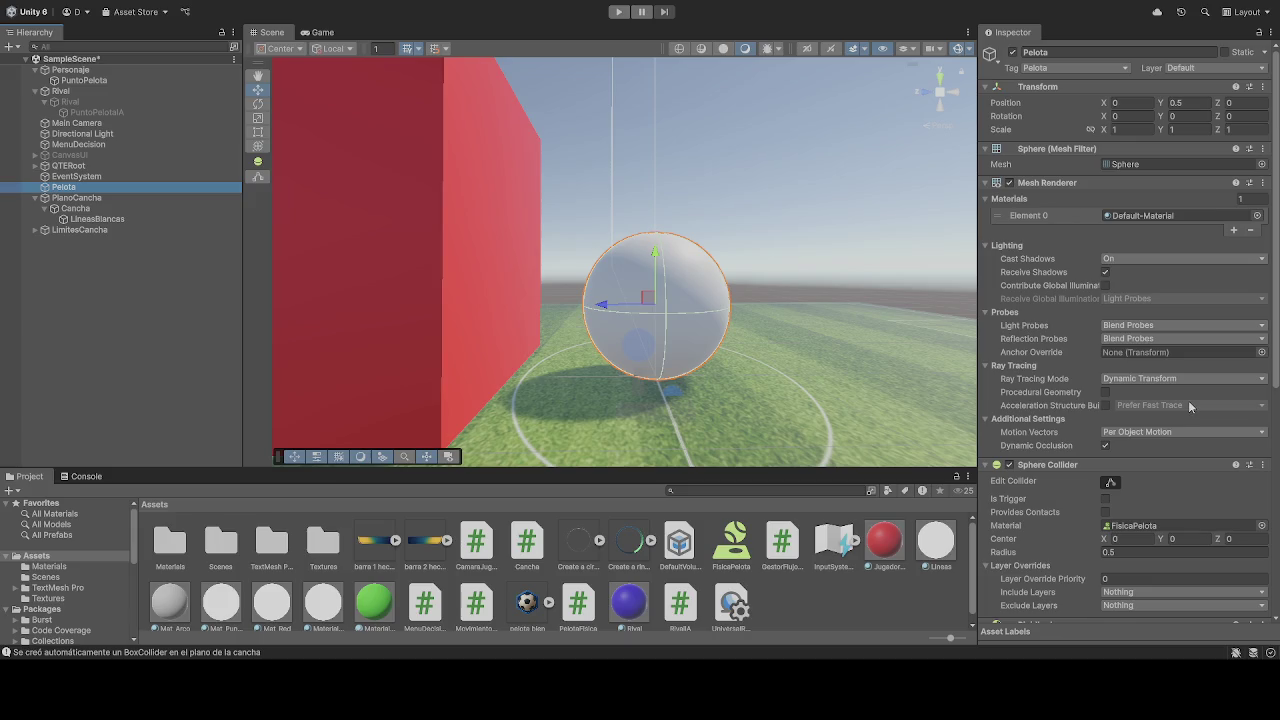
{"action": "left_click", "coordinate": [1174, 539]}
Start and pause the game, then set Pelota's Transform Position Y to 0
{"action": "left_click", "coordinate": [620, 12]}
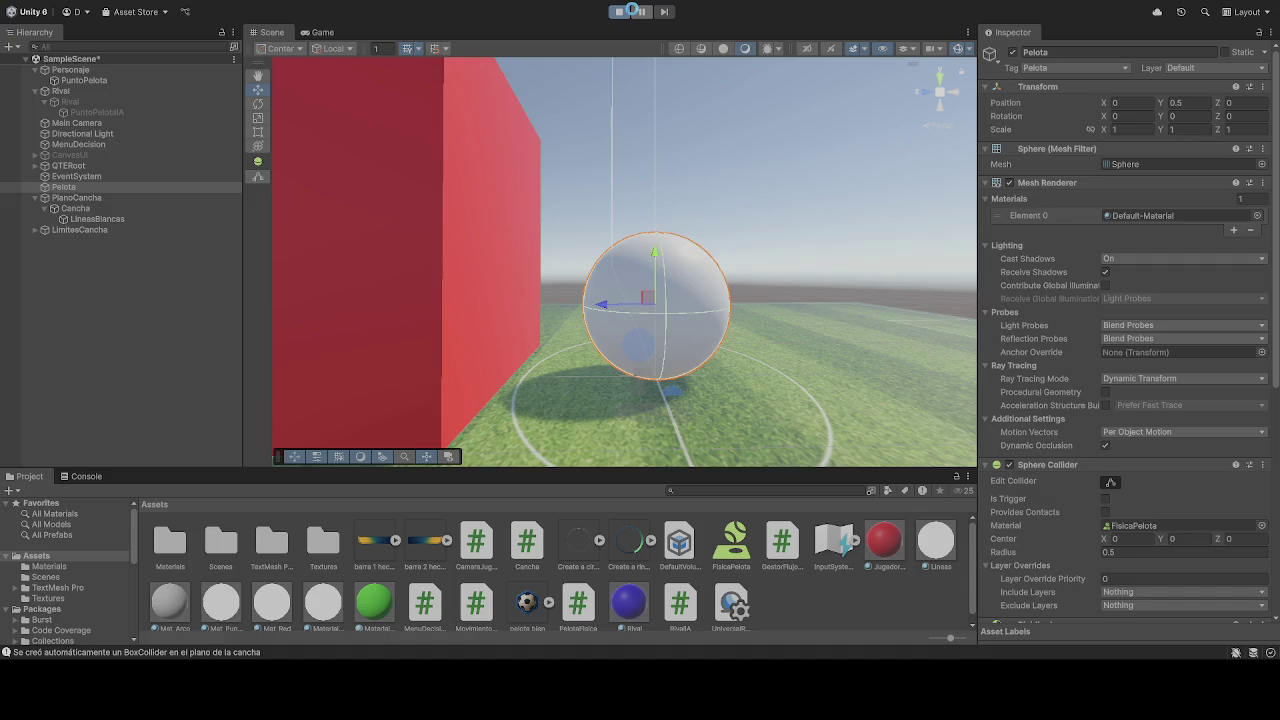
{"action": "left_click", "coordinate": [641, 11]}
{"action": "left_click", "coordinate": [322, 33]}
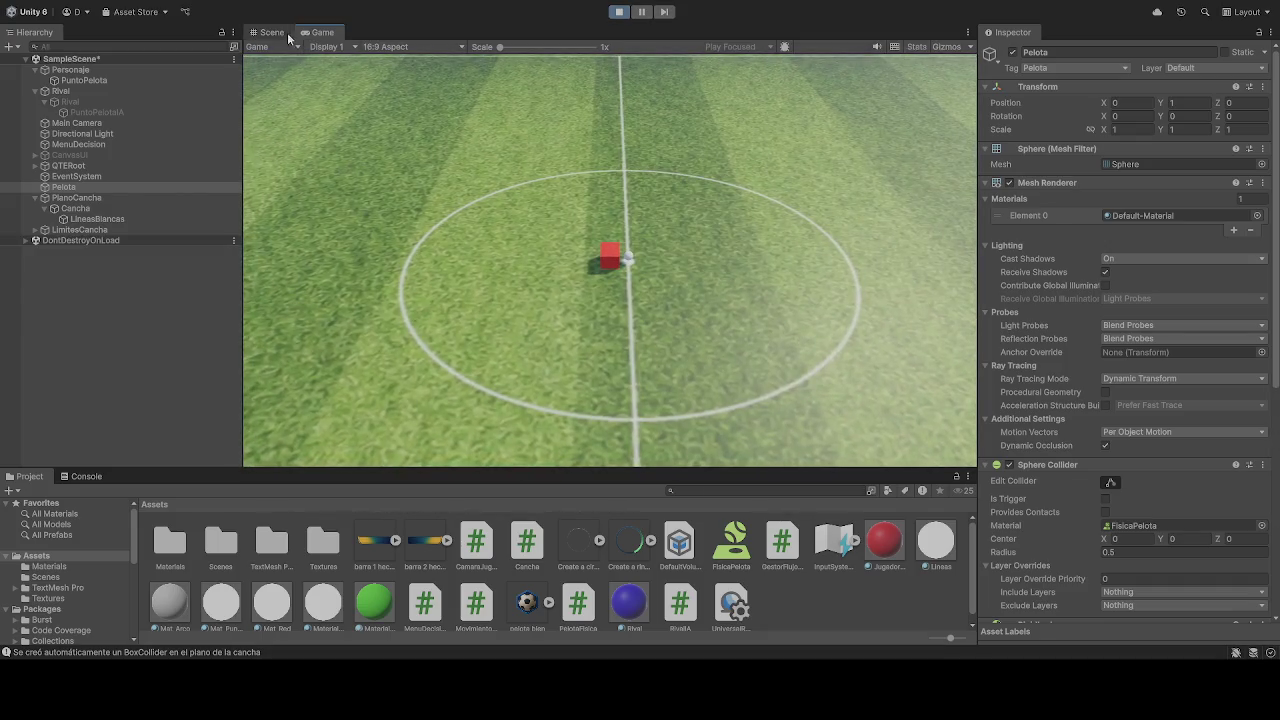
{"action": "left_click", "coordinate": [272, 33]}
{"action": "left_click", "coordinate": [1190, 103]}
{"action": "type", "text": "0"}
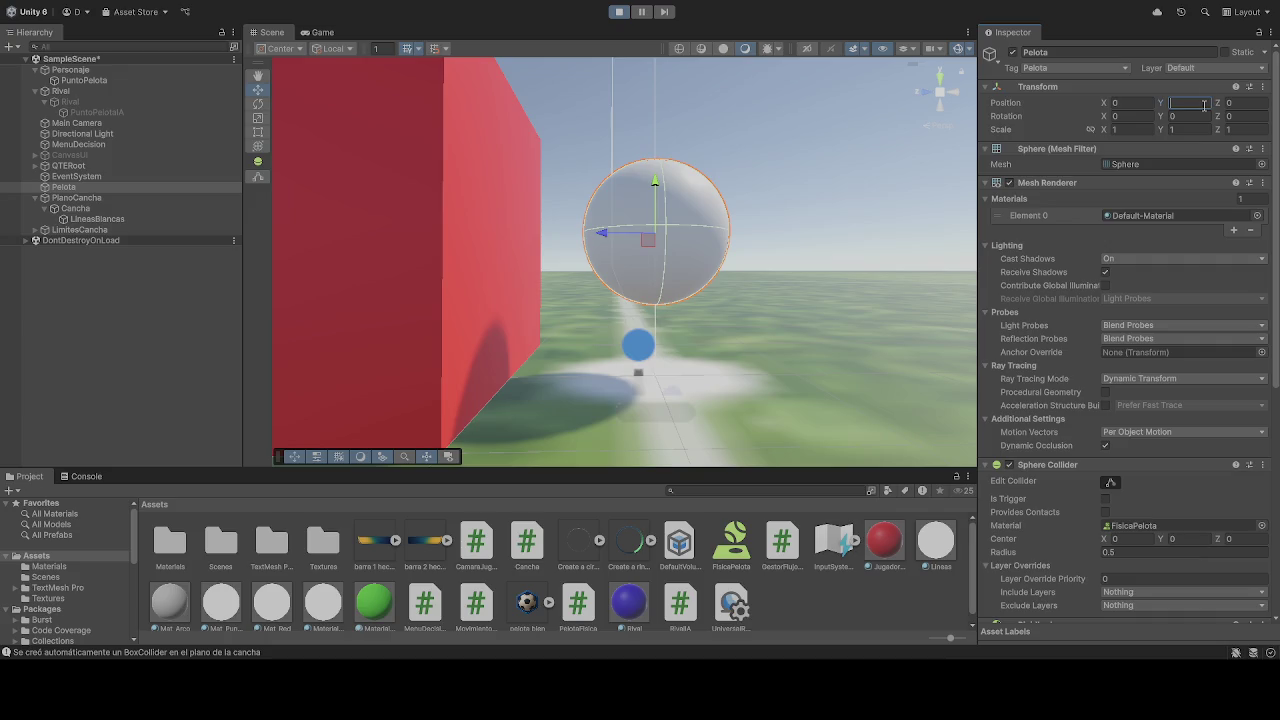
Select PlanoCancha and review its Box Collider size of 100 × 1 × 220
{"action": "scroll", "coordinate": [1066, 323], "scroll_direction": "down", "scroll_amount": 4}
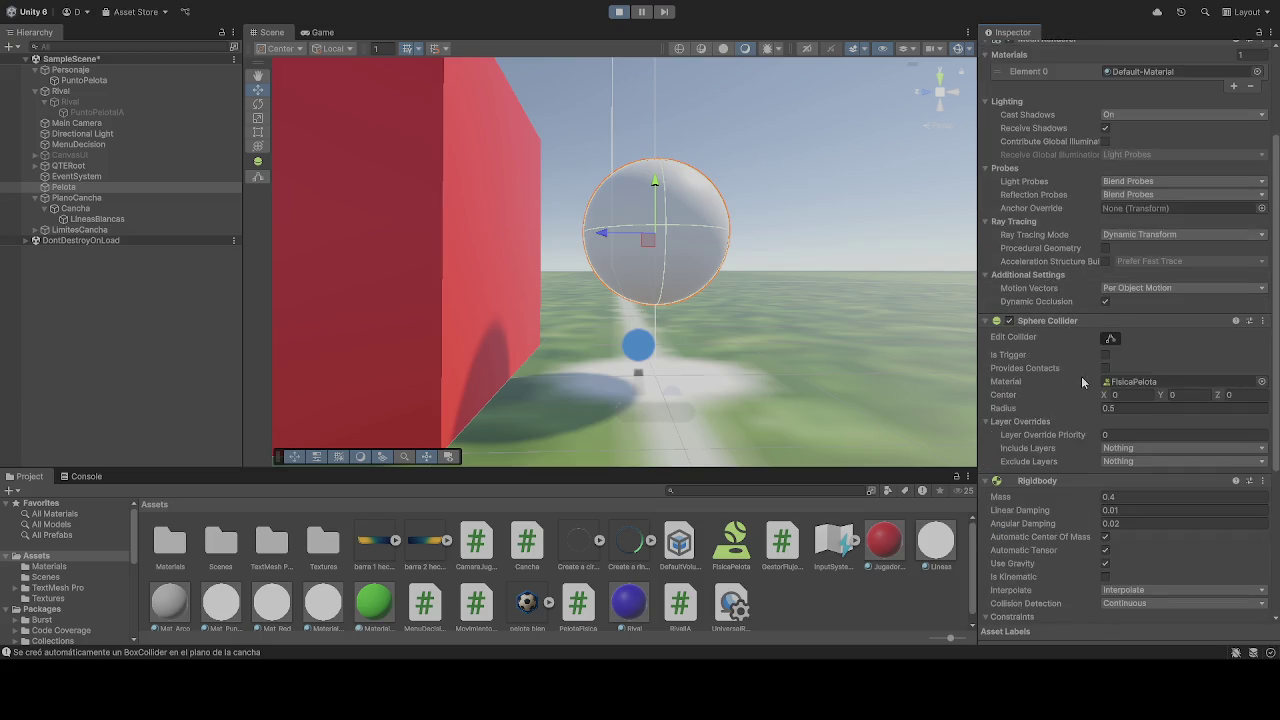
{"action": "scroll", "coordinate": [1074, 405], "scroll_direction": "down", "scroll_amount": 4}
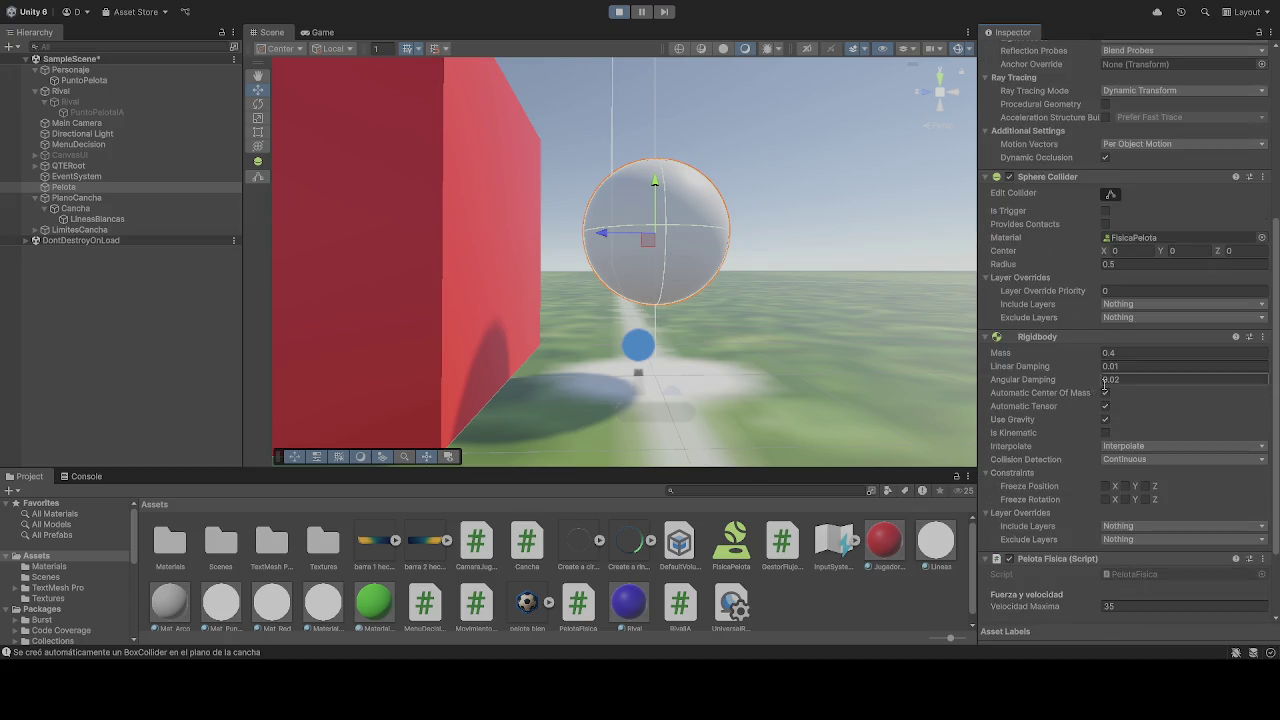
{"action": "scroll", "coordinate": [1104, 390], "scroll_direction": "down", "scroll_amount": 1}
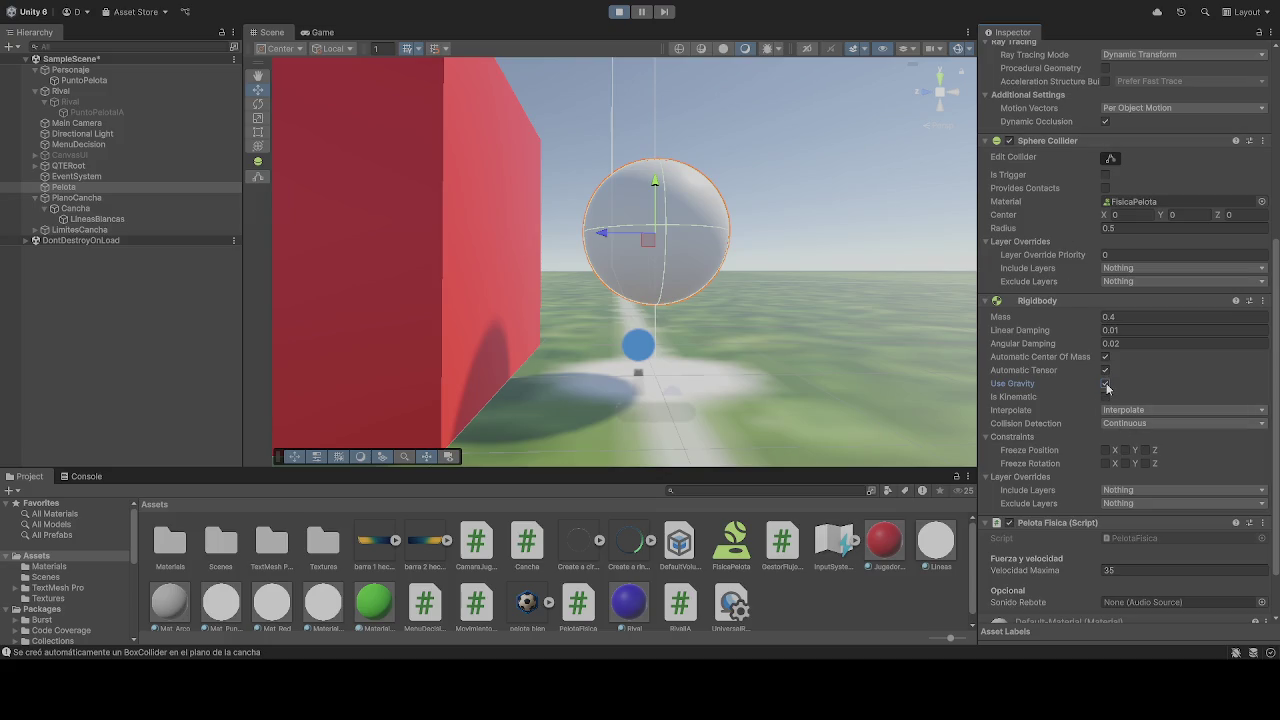
{"action": "left_click", "coordinate": [807, 339]}
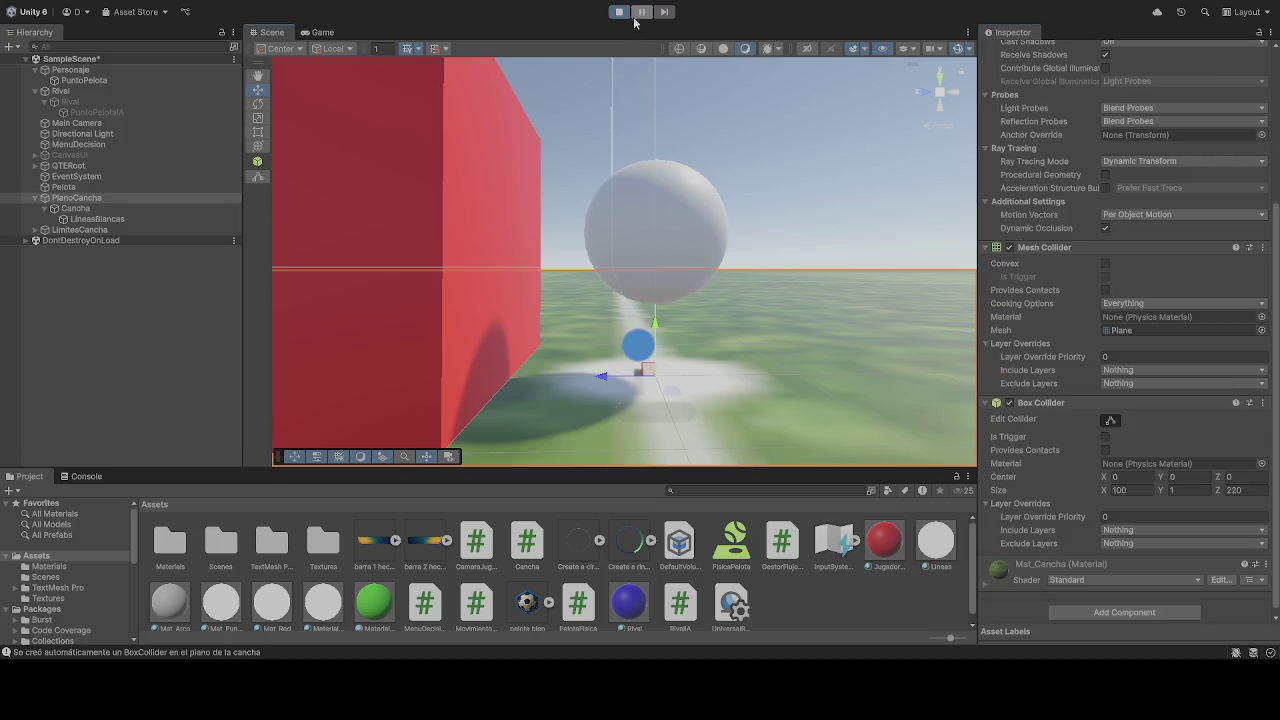
{"action": "left_click", "coordinate": [320, 33]}
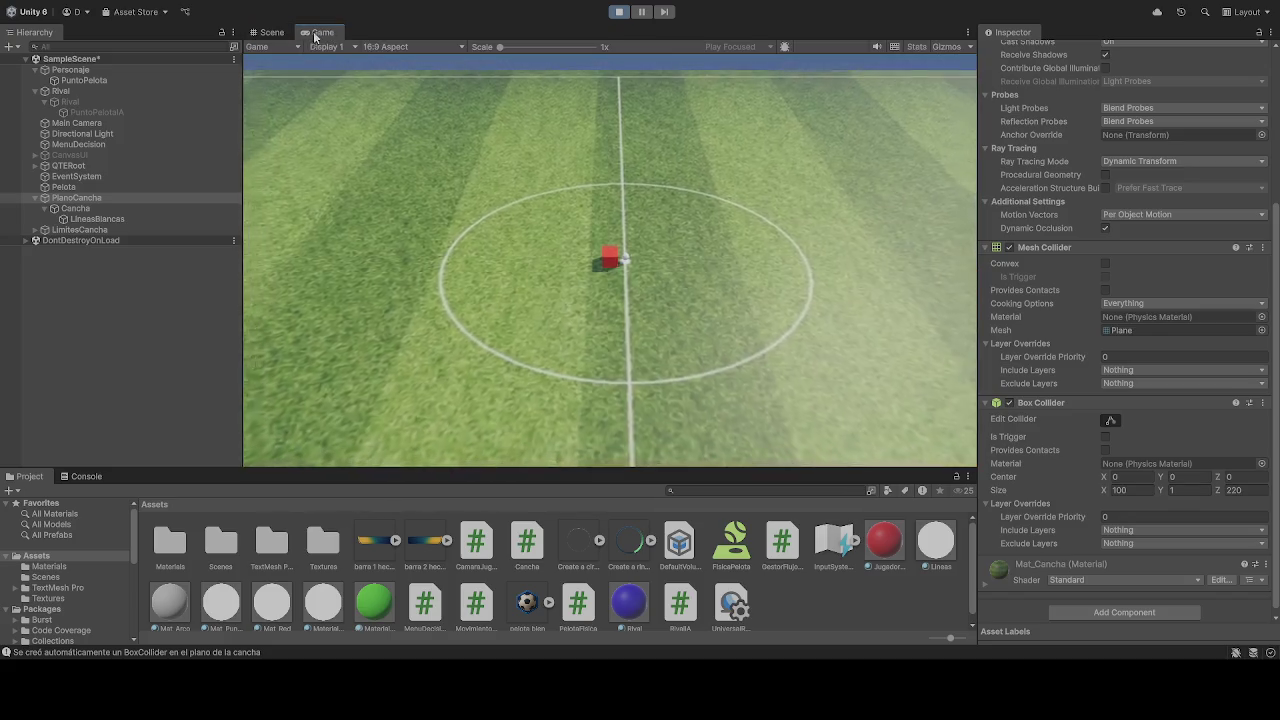
{"action": "left_click", "coordinate": [268, 32]}
{"action": "scroll", "coordinate": [1127, 495], "scroll_direction": "down", "scroll_amount": 1}
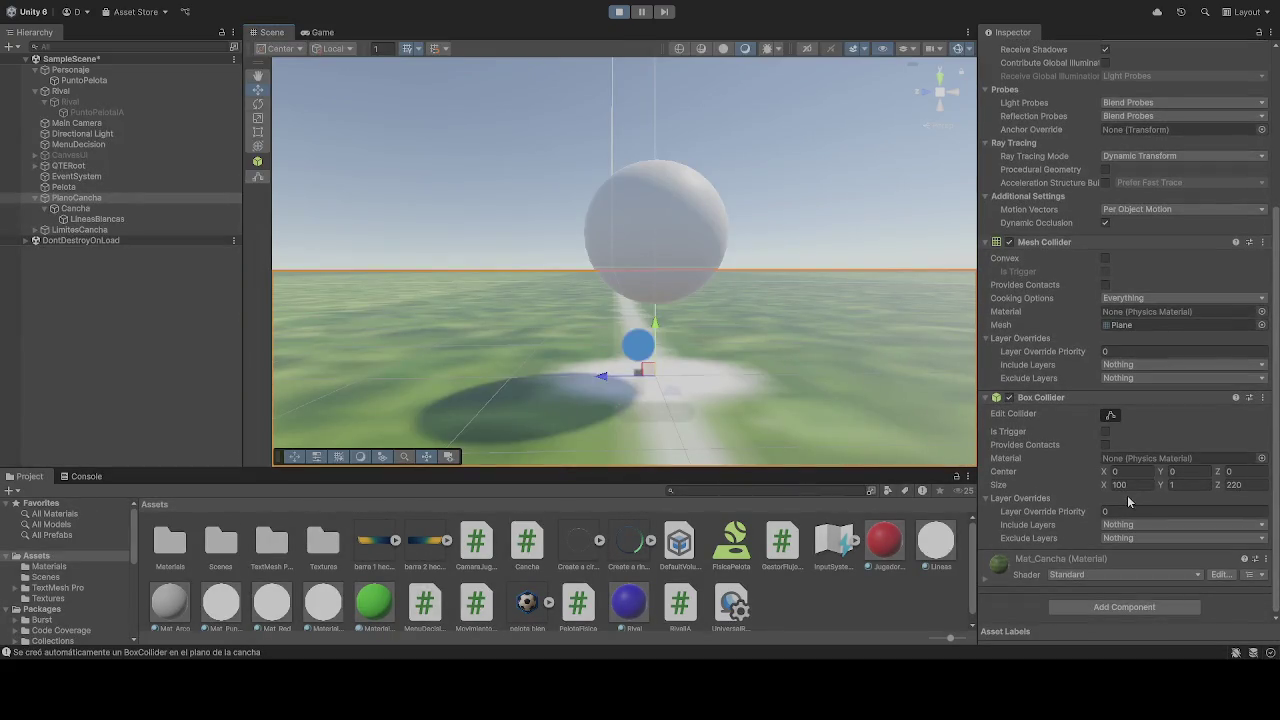
{"action": "left_click", "coordinate": [1121, 485]}
Select Pelota and toggle its Use Gravity and Y freeze constraint during play
{"action": "left_click", "coordinate": [78, 187]}
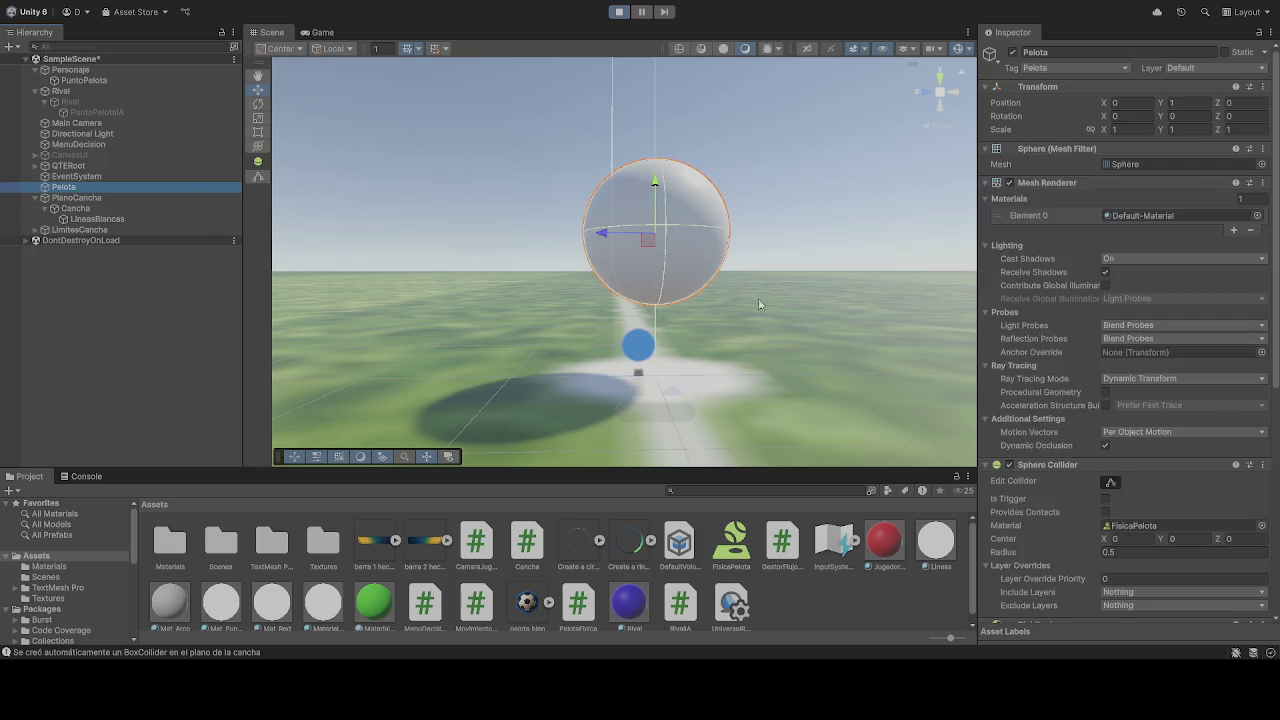
{"action": "scroll", "coordinate": [1136, 460], "scroll_direction": "down", "scroll_amount": 5}
{"action": "scroll", "coordinate": [1136, 457], "scroll_direction": "down", "scroll_amount": 3}
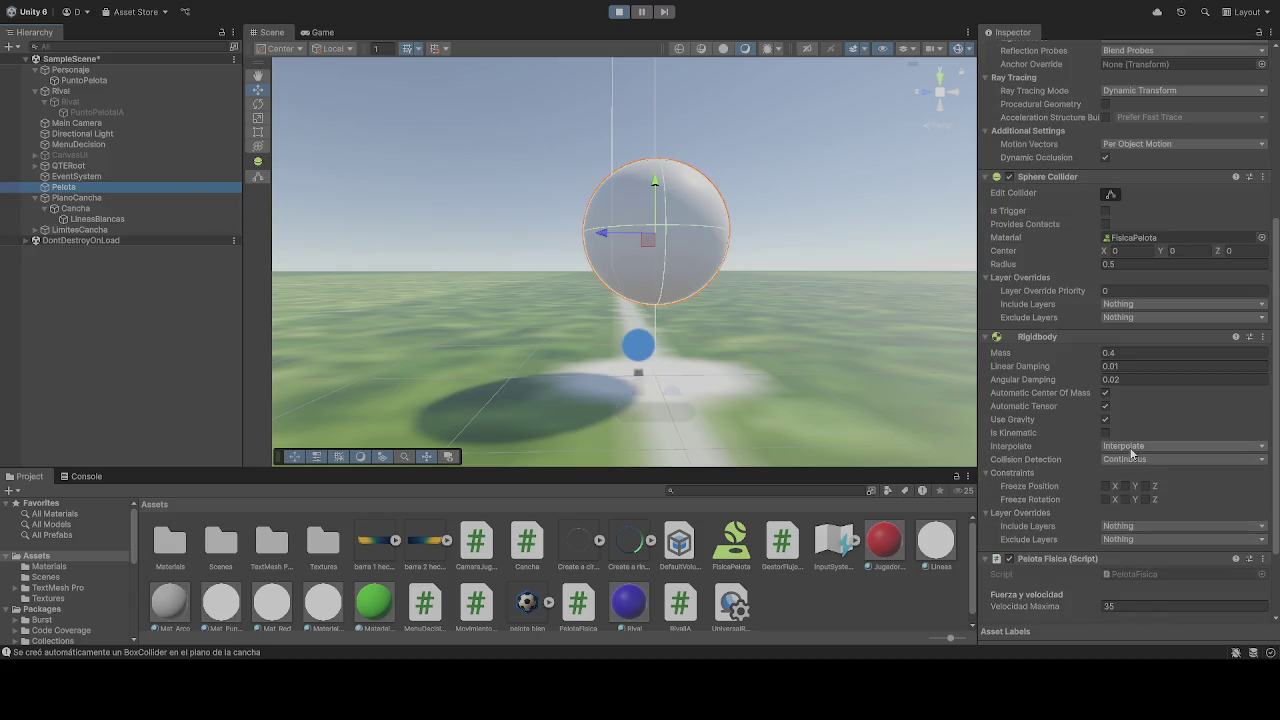
{"action": "left_click", "coordinate": [1105, 420]}
{"action": "left_click", "coordinate": [1125, 499]}
{"action": "scroll", "coordinate": [1115, 492], "scroll_direction": "down", "scroll_amount": 5}
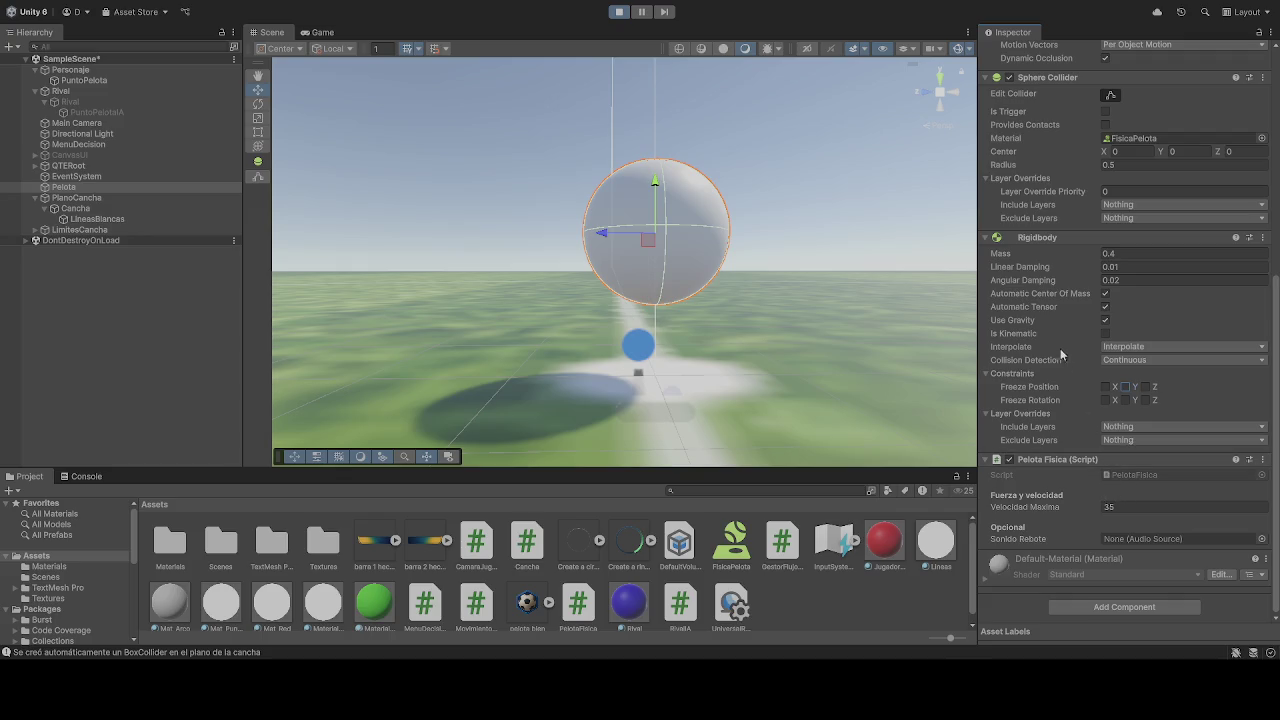
Stop play, enable Pelota's Use Gravity and Freeze Position Y, then play again
{"action": "left_click", "coordinate": [618, 11]}
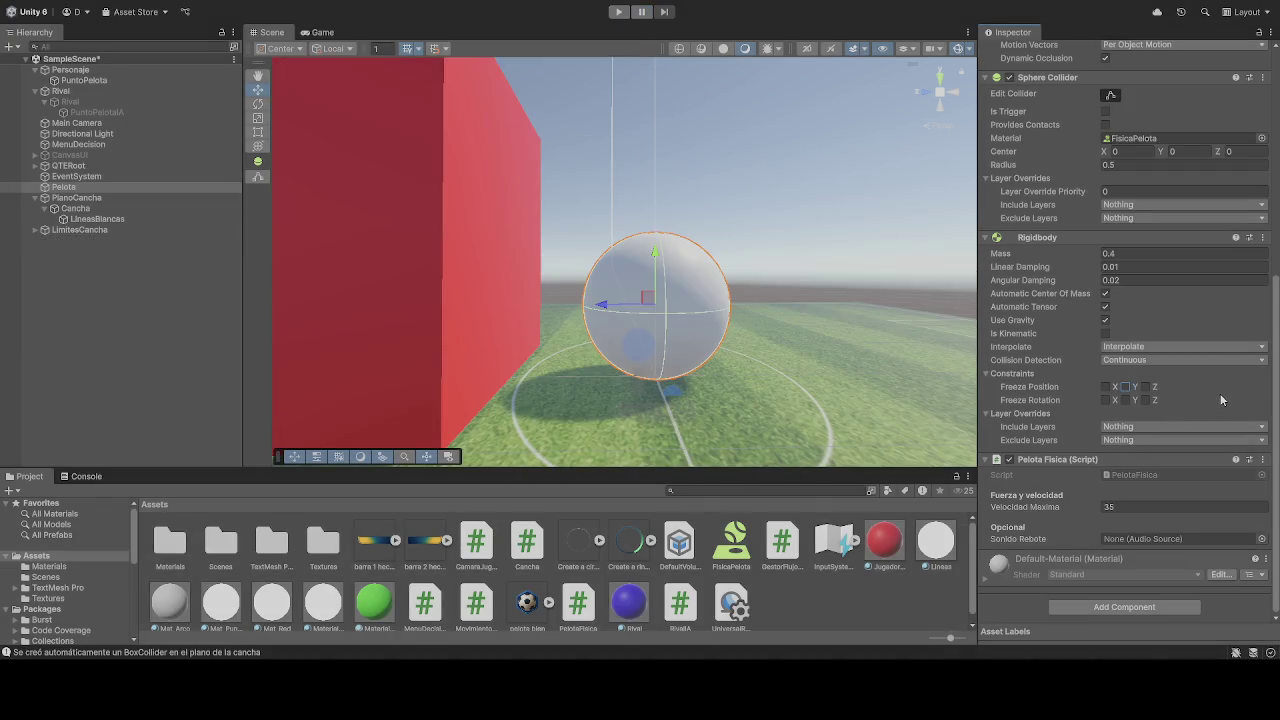
{"action": "scroll", "coordinate": [1205, 418], "scroll_direction": "up", "scroll_amount": 3}
{"action": "scroll", "coordinate": [1206, 410], "scroll_direction": "down", "scroll_amount": 3}
{"action": "left_click", "coordinate": [1106, 321]}
{"action": "left_click", "coordinate": [1125, 388]}
{"action": "left_click", "coordinate": [619, 12]}
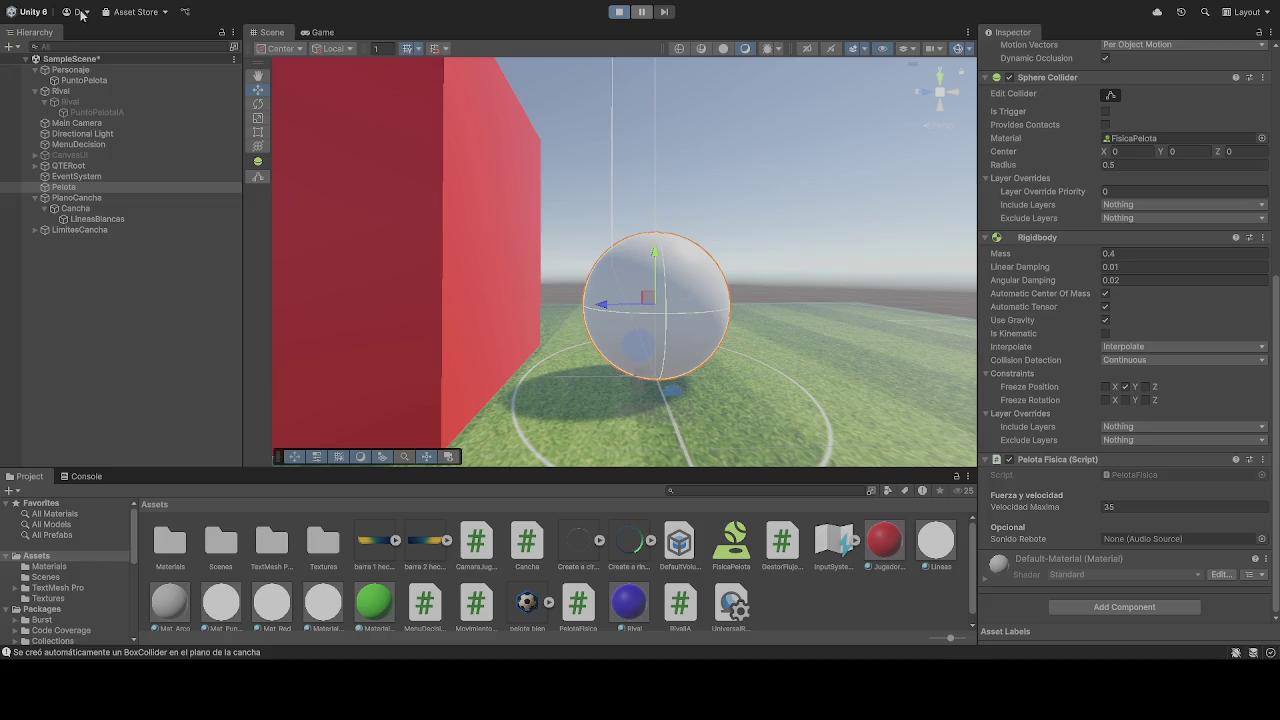
Stop play, untick Pelota's Freeze Position Y, and restart the game
{"action": "left_click", "coordinate": [270, 33]}
{"action": "mouse_move", "coordinate": [628, 217]}
{"action": "left_mouse_down"}
{"action": "mouse_move", "coordinate": [573, 222]}
{"action": "mouse_move", "coordinate": [608, 194]}
{"action": "mouse_move", "coordinate": [646, 201]}
{"action": "left_mouse_up"}
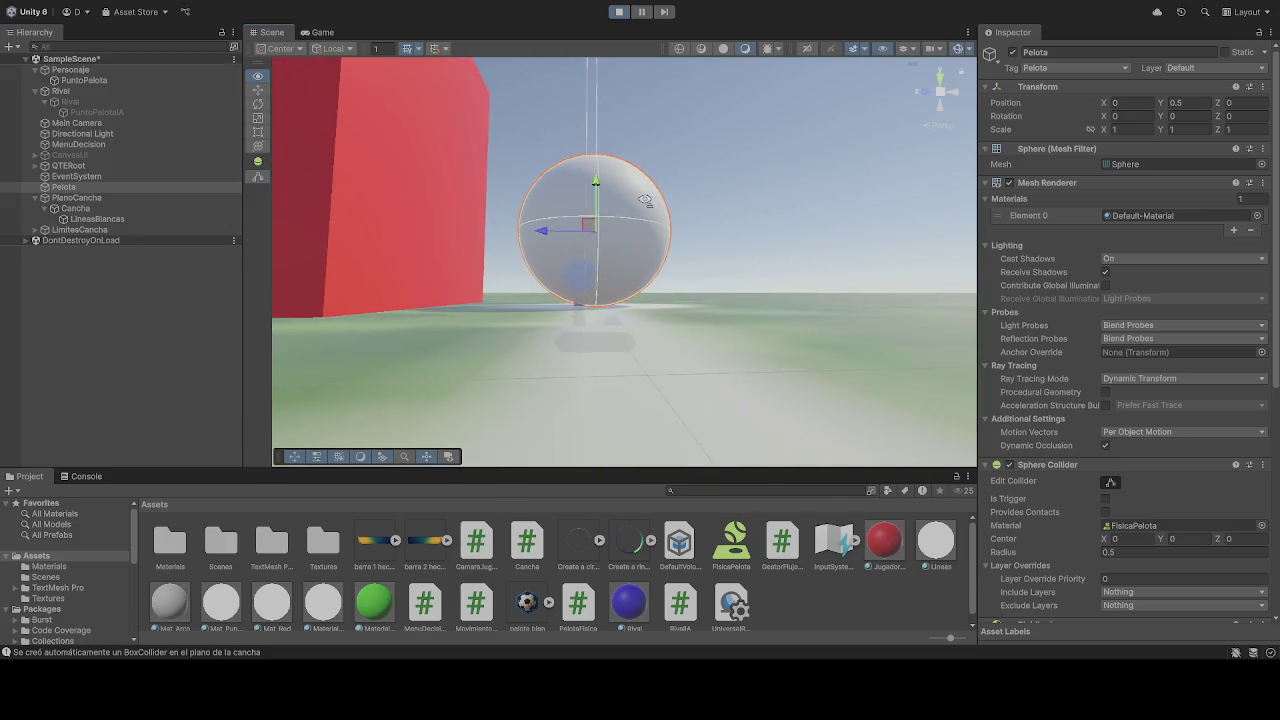
{"action": "left_click", "coordinate": [619, 12]}
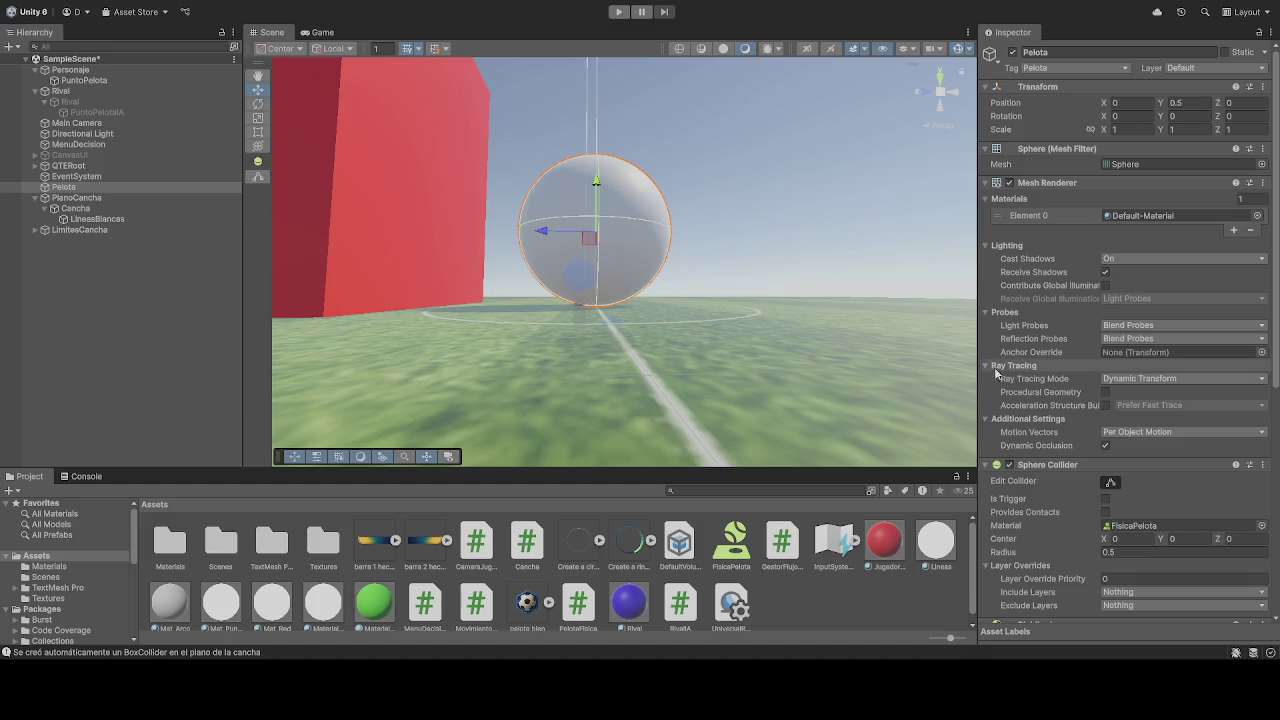
{"action": "scroll", "coordinate": [1060, 400], "scroll_direction": "down", "scroll_amount": 10}
{"action": "left_click", "coordinate": [1126, 414]}
{"action": "left_click", "coordinate": [619, 12]}
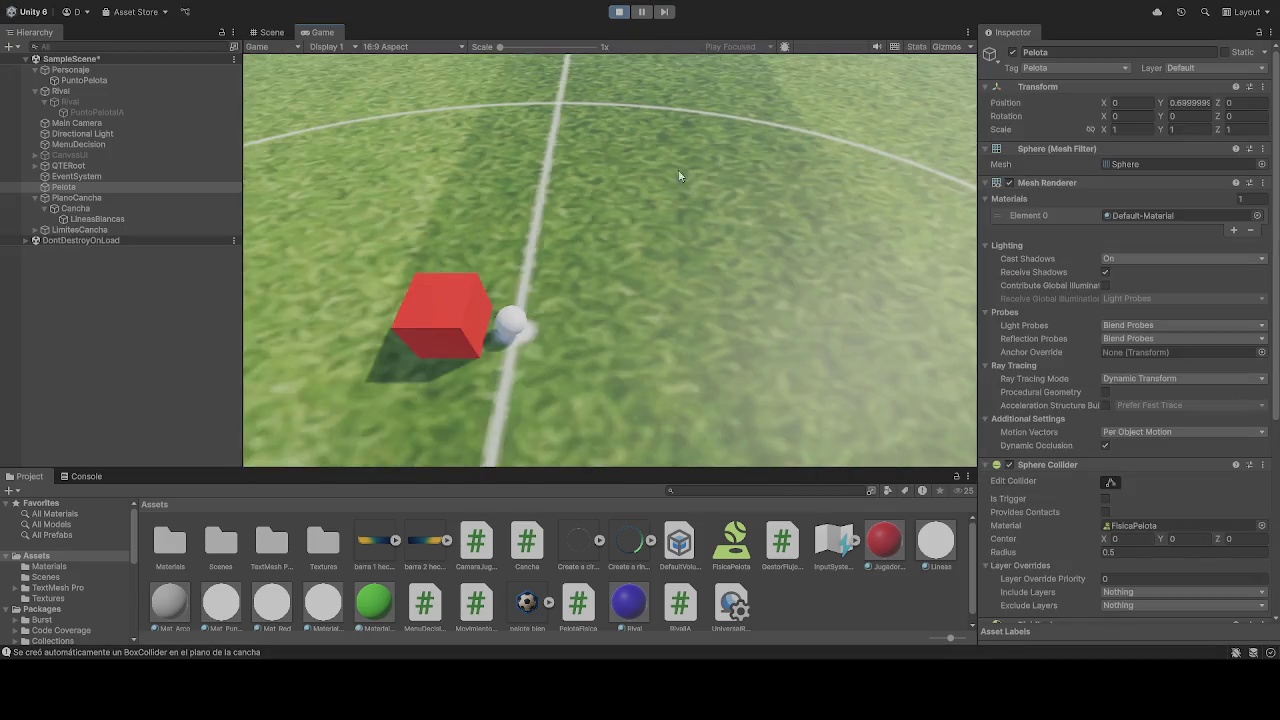
Stop play and re-check Pelota's Freeze Position Y
{"action": "left_click", "coordinate": [268, 32]}
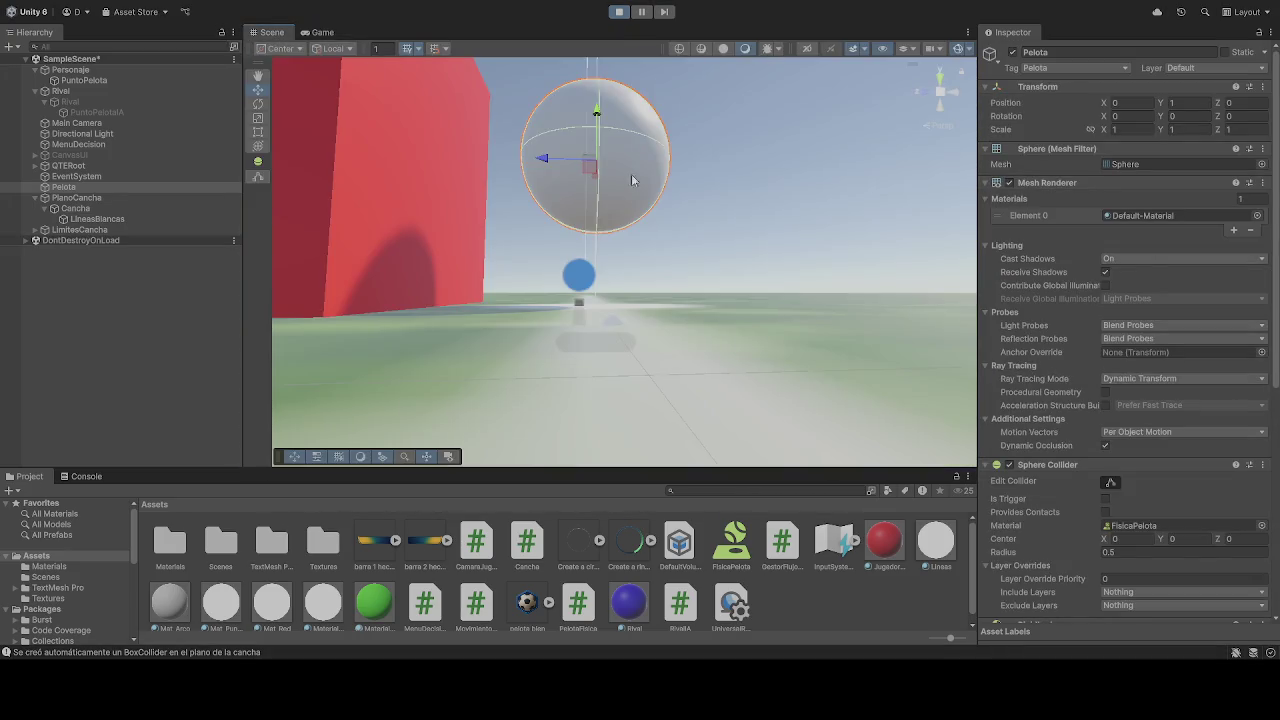
{"action": "left_click", "coordinate": [618, 12]}
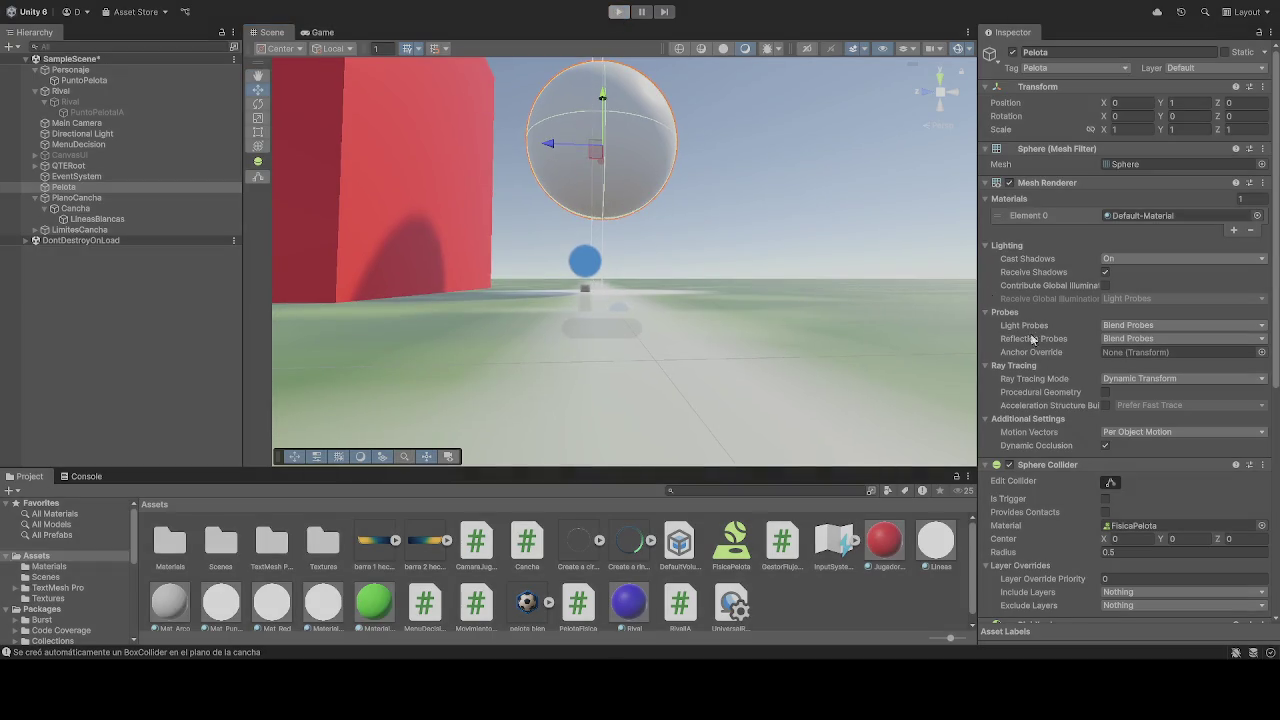
{"action": "scroll", "coordinate": [1132, 350], "scroll_direction": "down", "scroll_amount": 10}
{"action": "left_click", "coordinate": [1127, 414]}
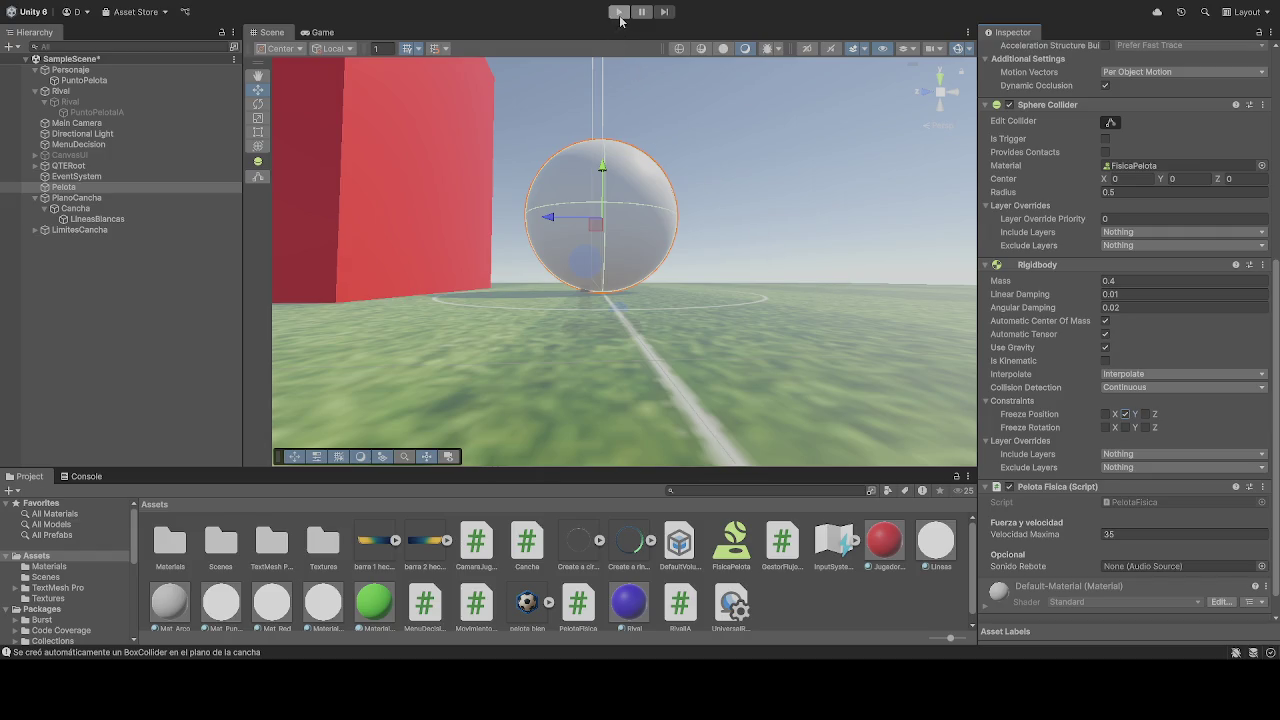
Activate the Rival object and start the game with the blue cube on the pitch
{"action": "left_click", "coordinate": [70, 101]}
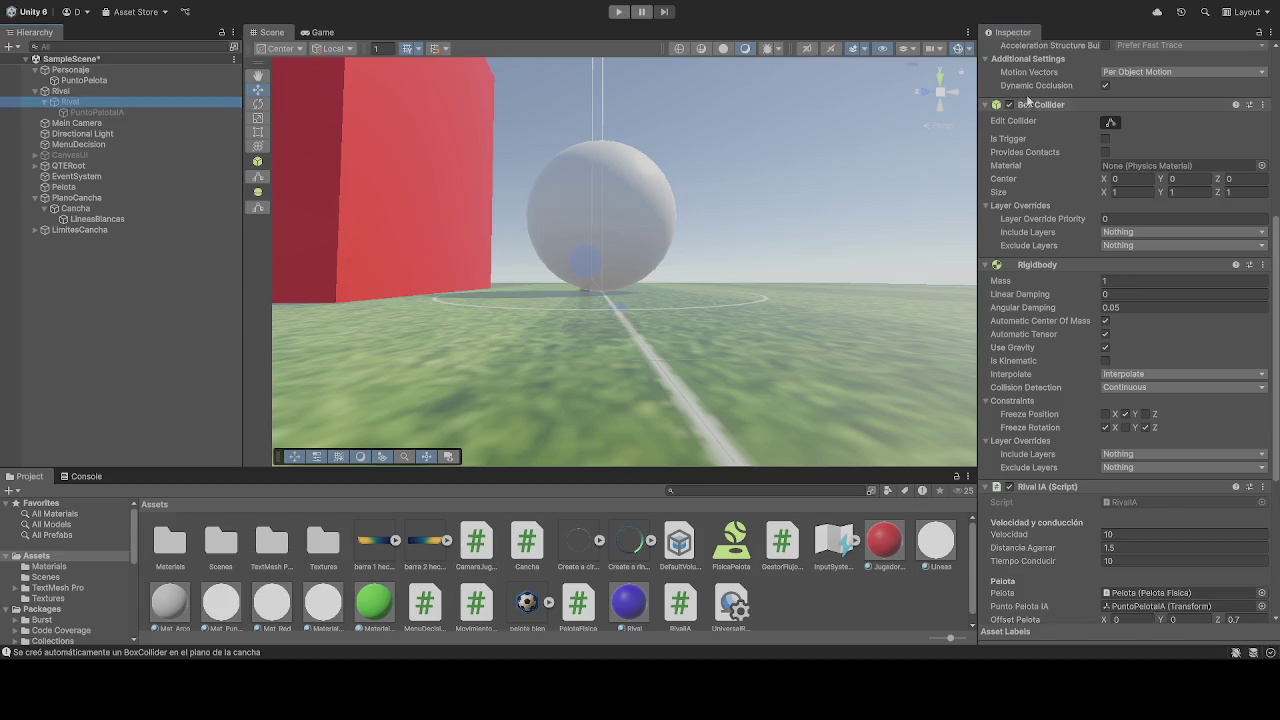
{"action": "scroll", "coordinate": [1074, 63], "scroll_direction": "up", "scroll_amount": 10}
{"action": "left_click", "coordinate": [1012, 52]}
{"action": "left_click", "coordinate": [618, 12]}
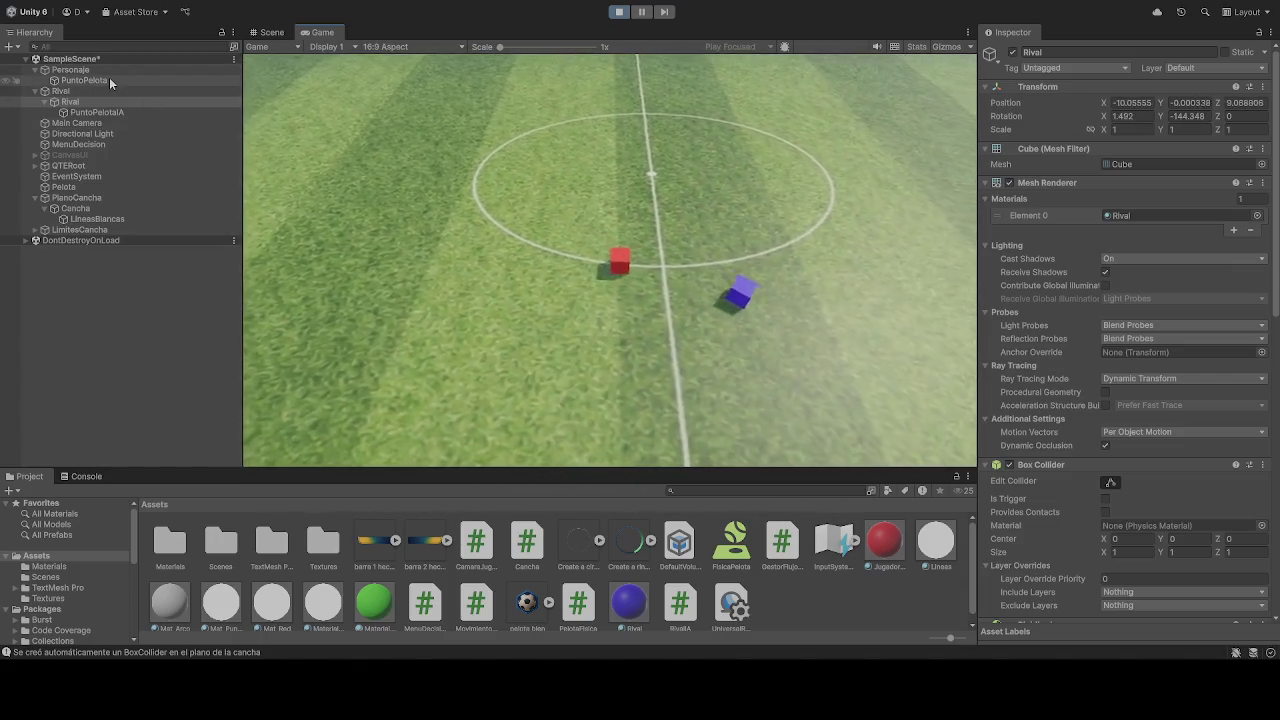
Try PuntoPelota Position Z and Y values of 1 during play, then clear them
{"action": "left_click", "coordinate": [109, 79]}
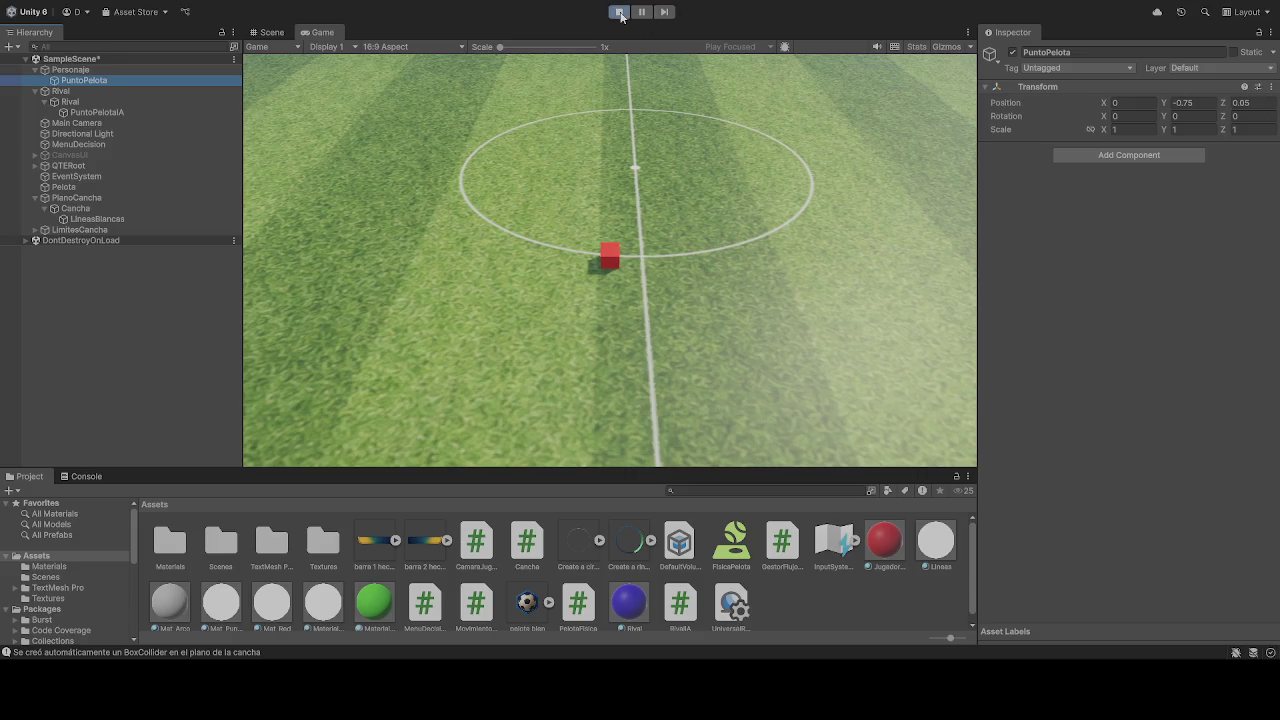
{"action": "left_click", "coordinate": [716, 240]}
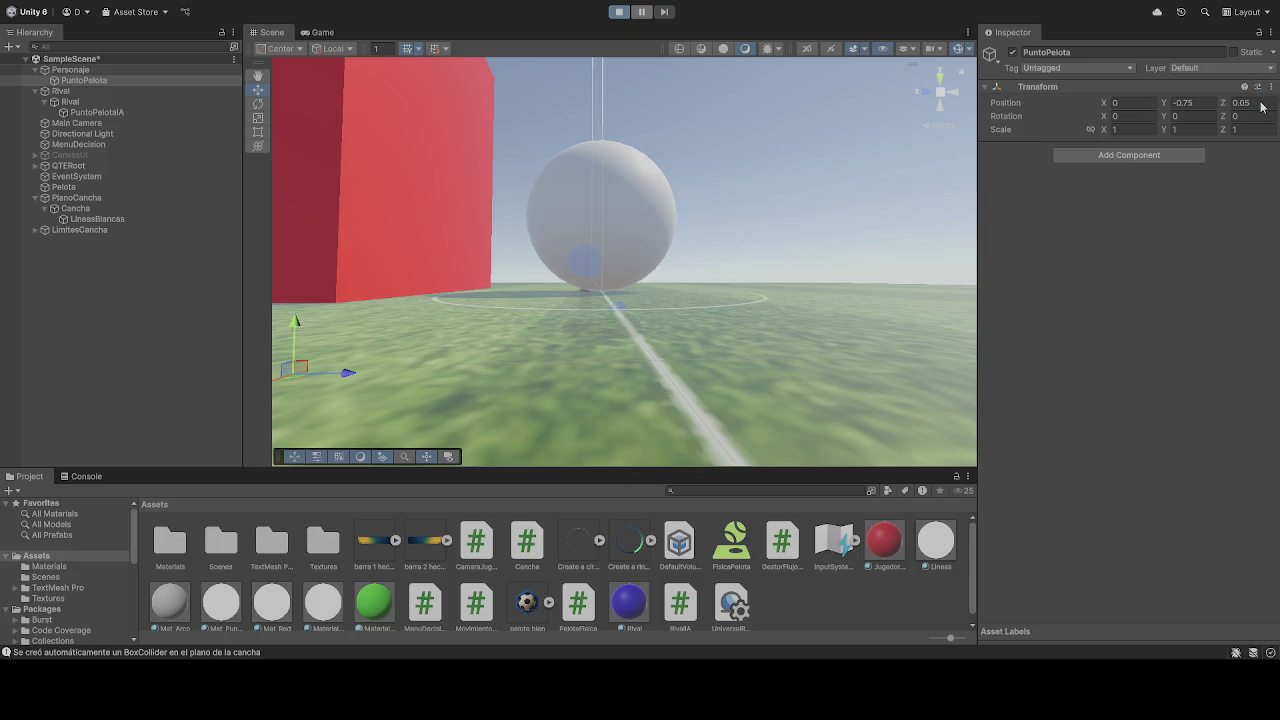
{"action": "left_click", "coordinate": [1261, 103]}
{"action": "type", "text": "1"}
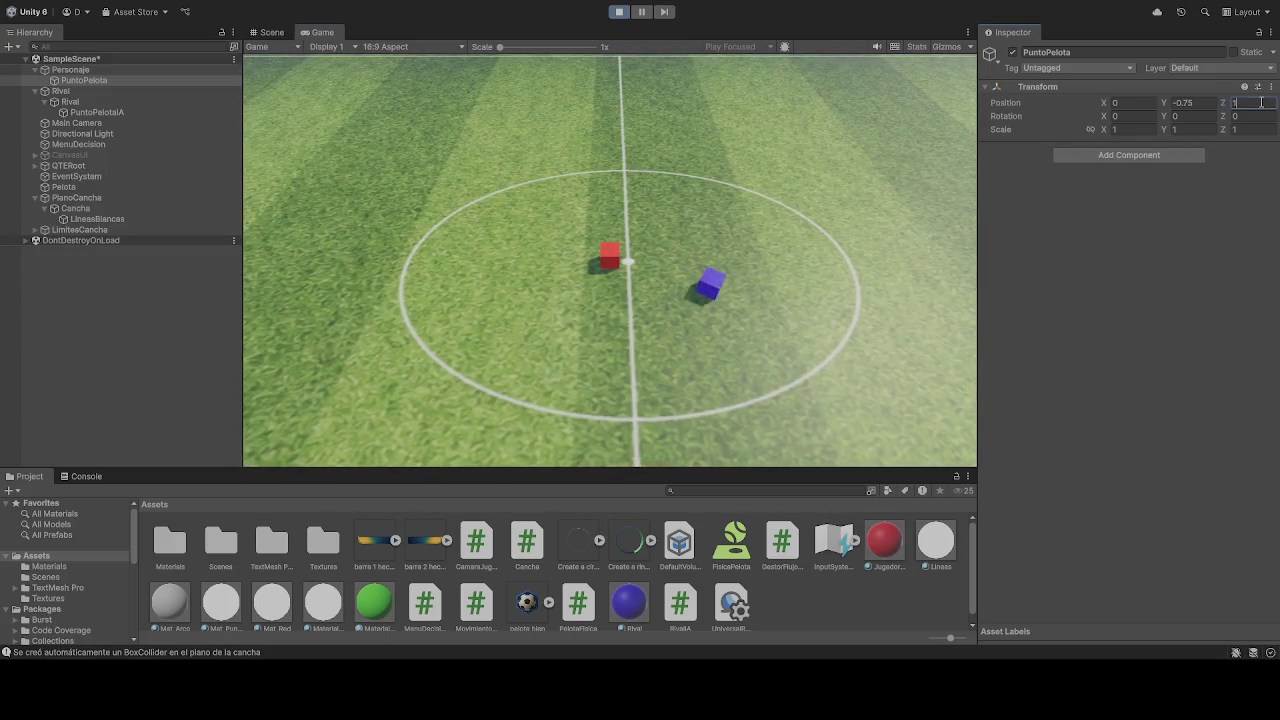
{"action": "key", "text": "BackSpace"}
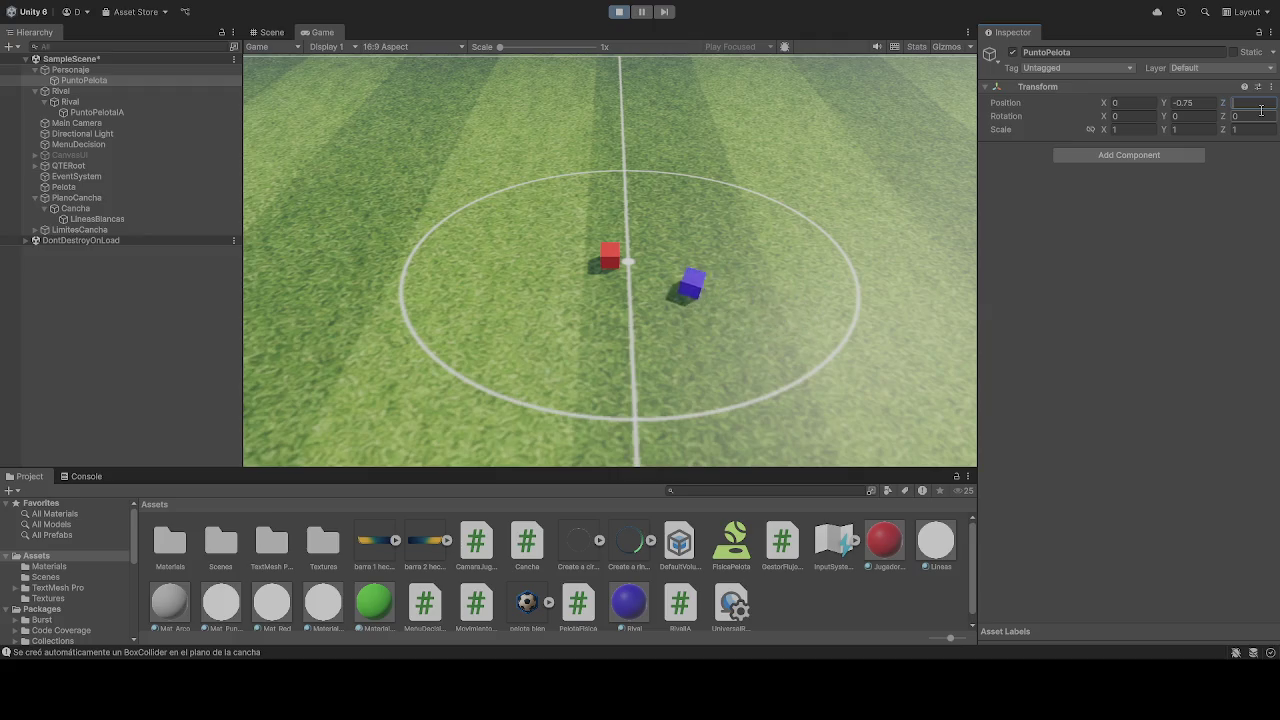
{"action": "type", "text": "1"}
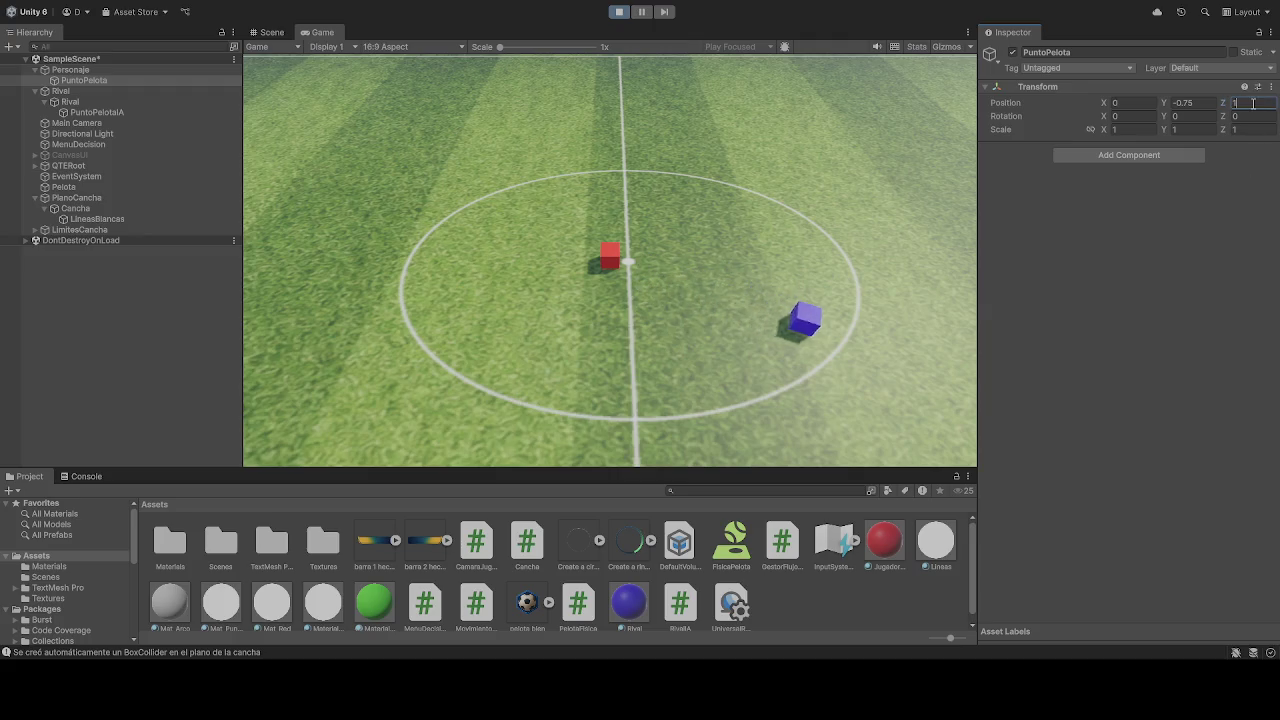
{"action": "key", "text": "BackSpace"}
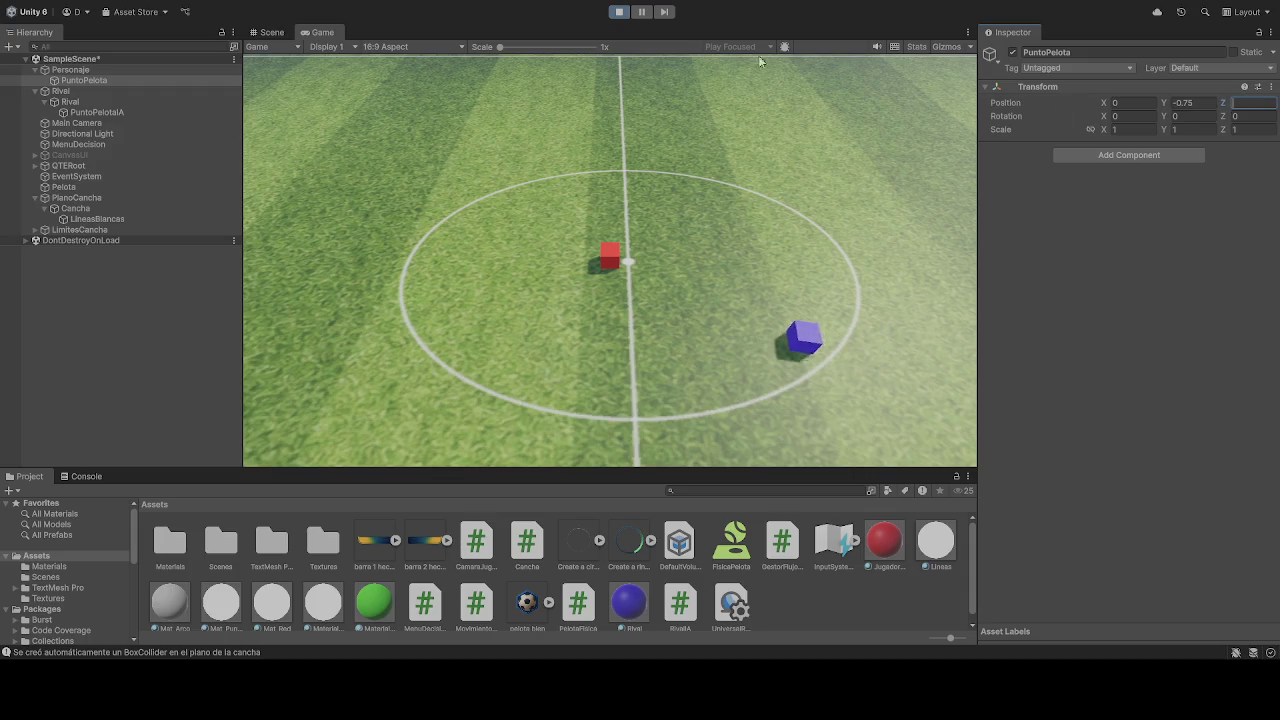
{"action": "left_click", "coordinate": [1195, 102]}
{"action": "type", "text": "1"}
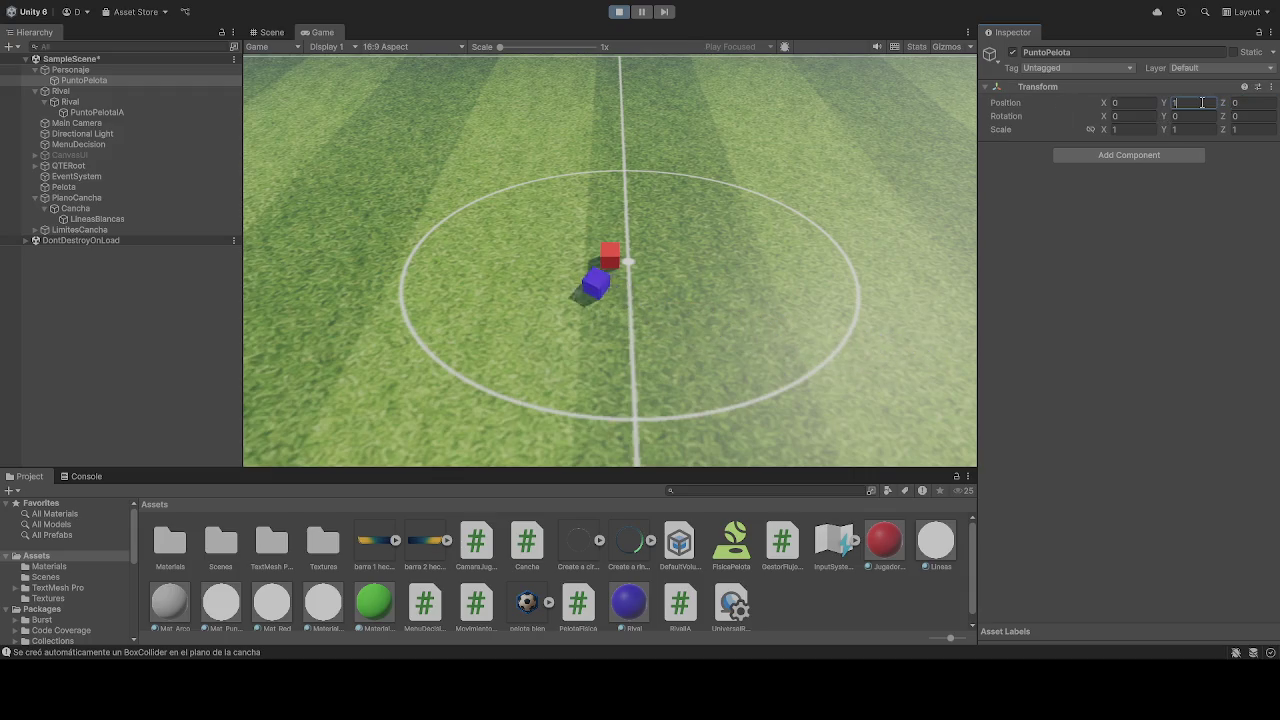
{"action": "key", "text": "BackSpace"}
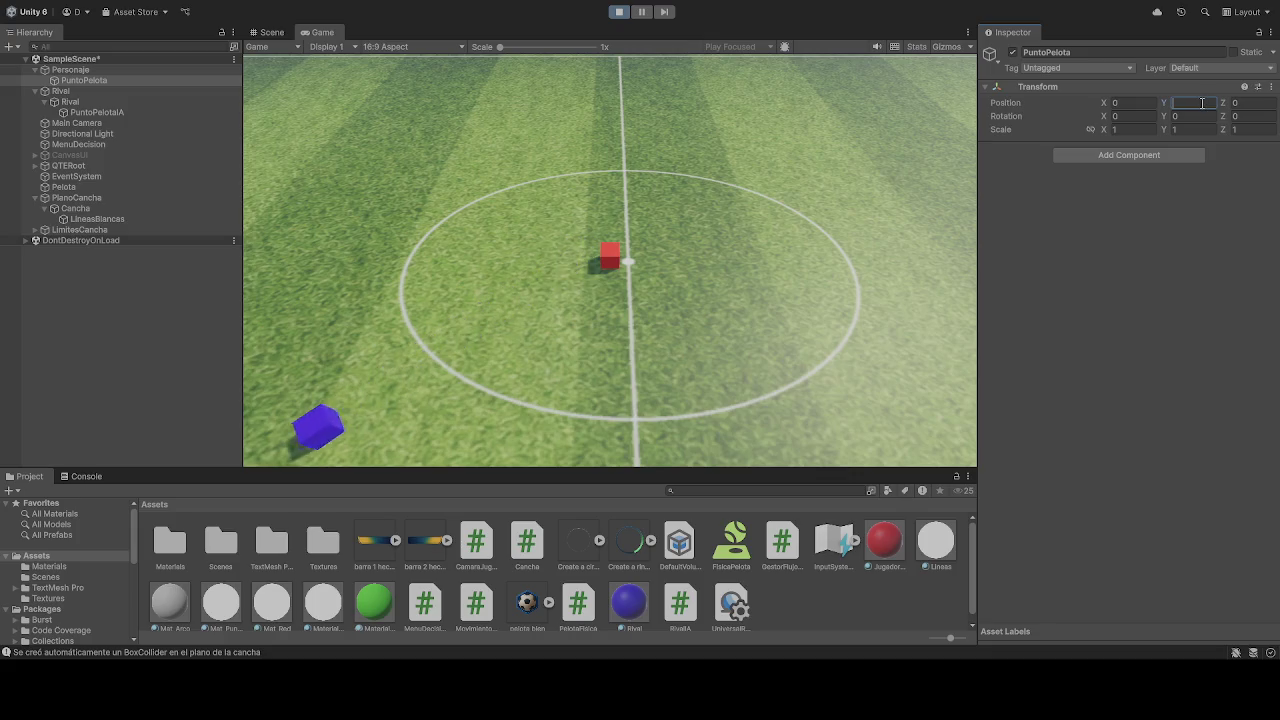
Stop play, uncheck Pelota's Freeze Position Y, and run the game again
{"action": "left_click", "coordinate": [619, 11]}
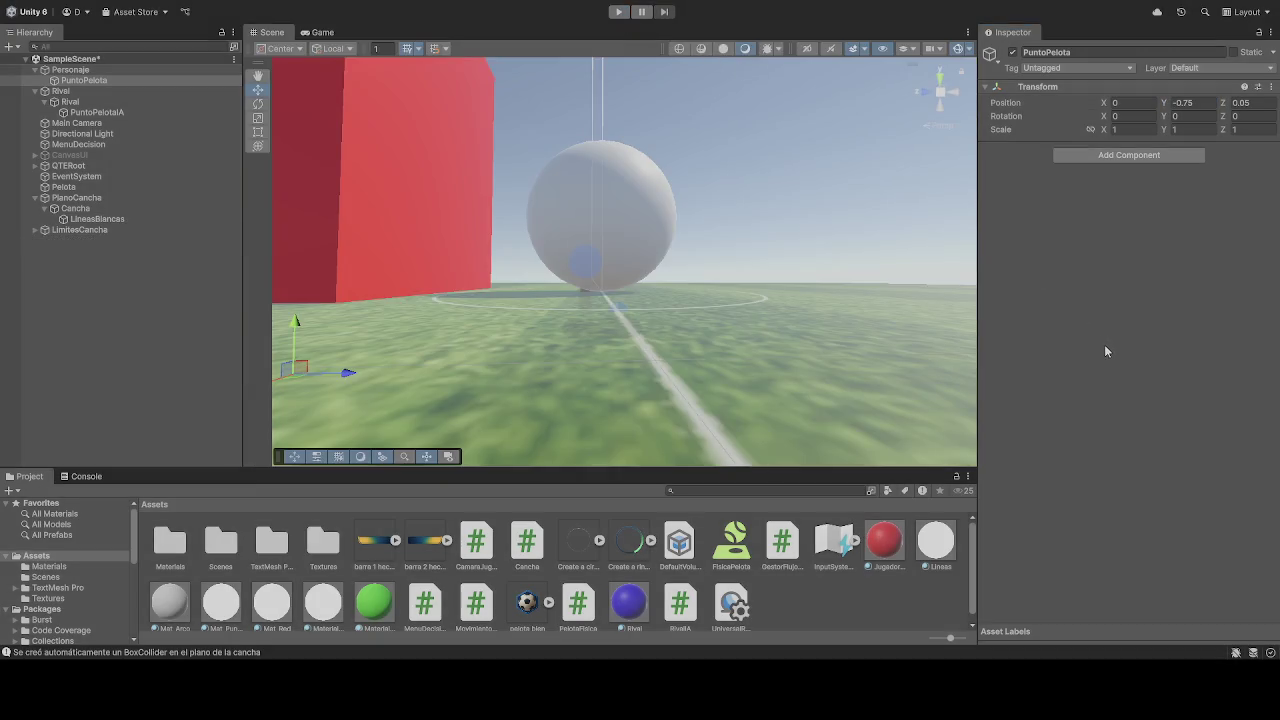
{"action": "left_click", "coordinate": [80, 187]}
{"action": "scroll", "coordinate": [1153, 447], "scroll_direction": "down", "scroll_amount": 5}
{"action": "scroll", "coordinate": [1153, 447], "scroll_direction": "down", "scroll_amount": 1}
{"action": "left_click", "coordinate": [1125, 451]}
{"action": "left_click", "coordinate": [617, 11]}
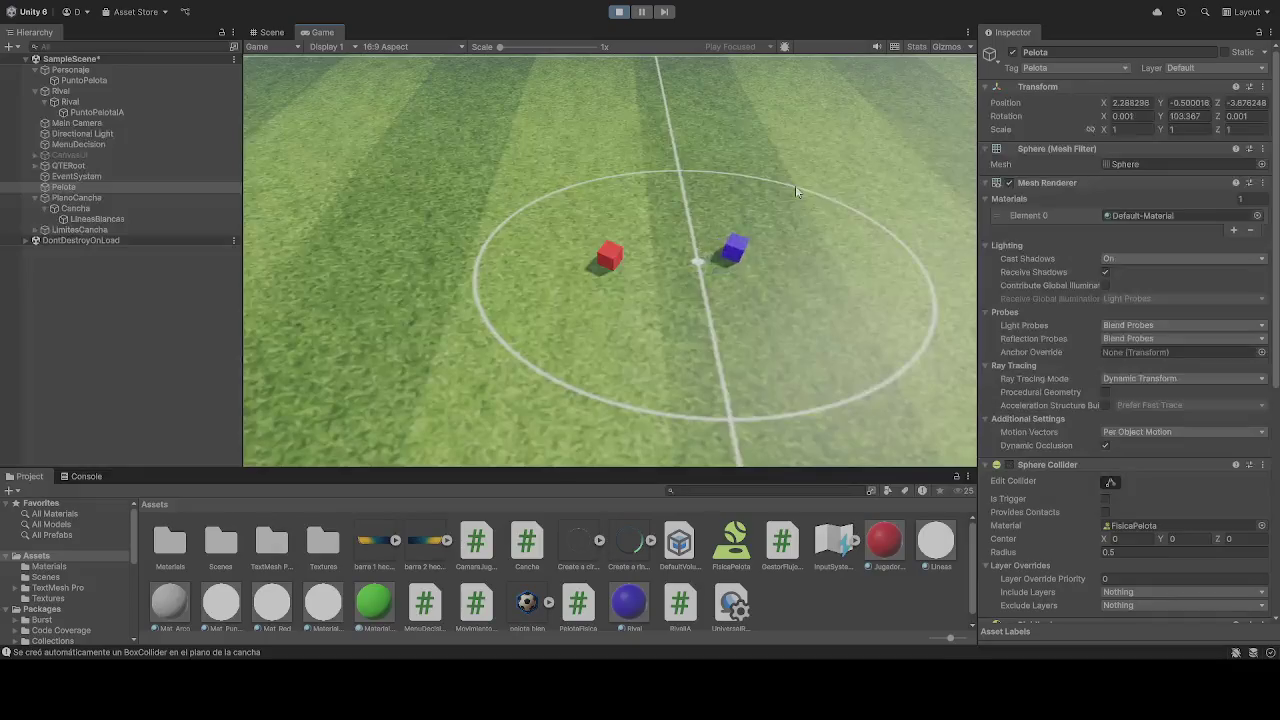
Select PuntoPelotaA and restart the game
{"action": "left_click", "coordinate": [74, 197]}
{"action": "left_click", "coordinate": [68, 187]}
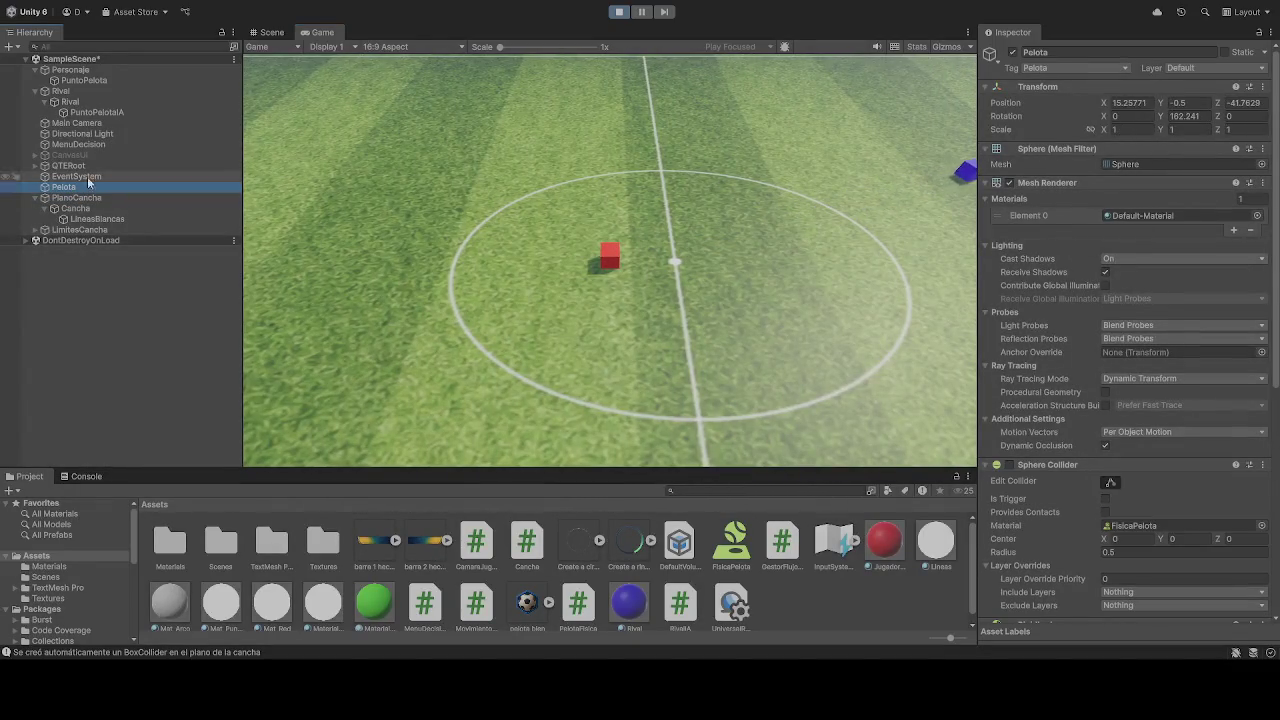
{"action": "left_click", "coordinate": [95, 112]}
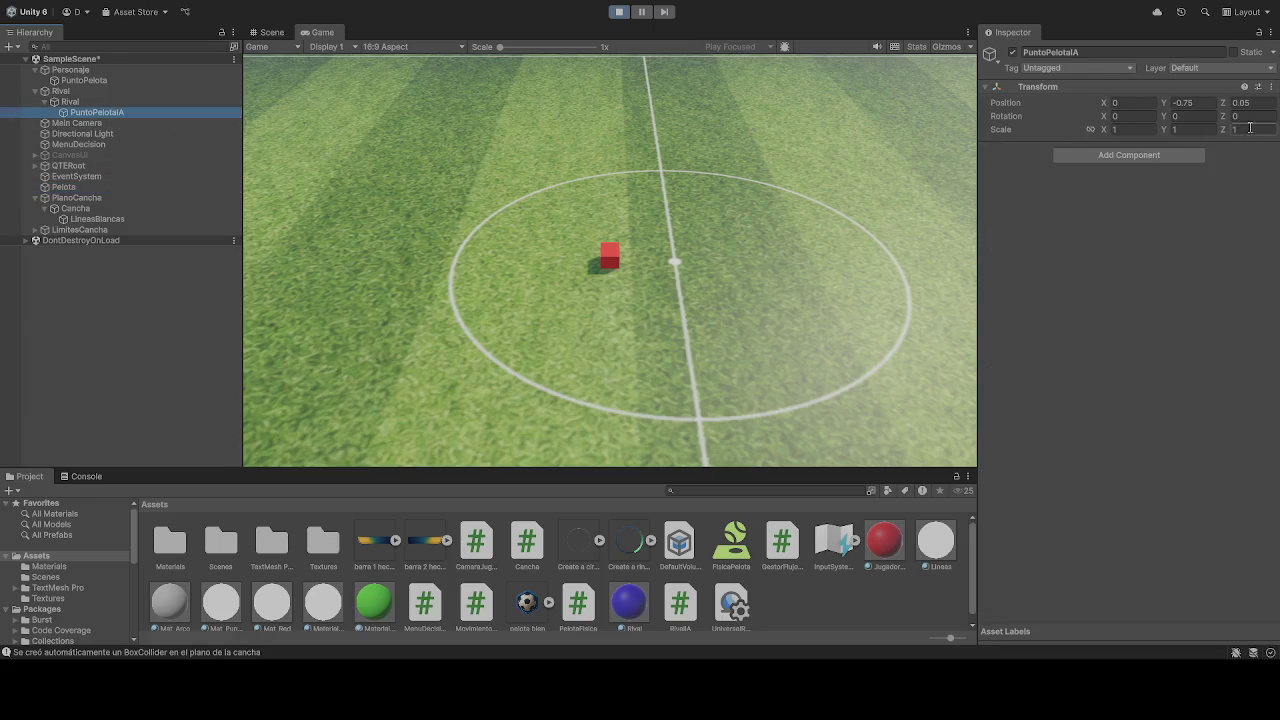
{"action": "left_click", "coordinate": [619, 12]}
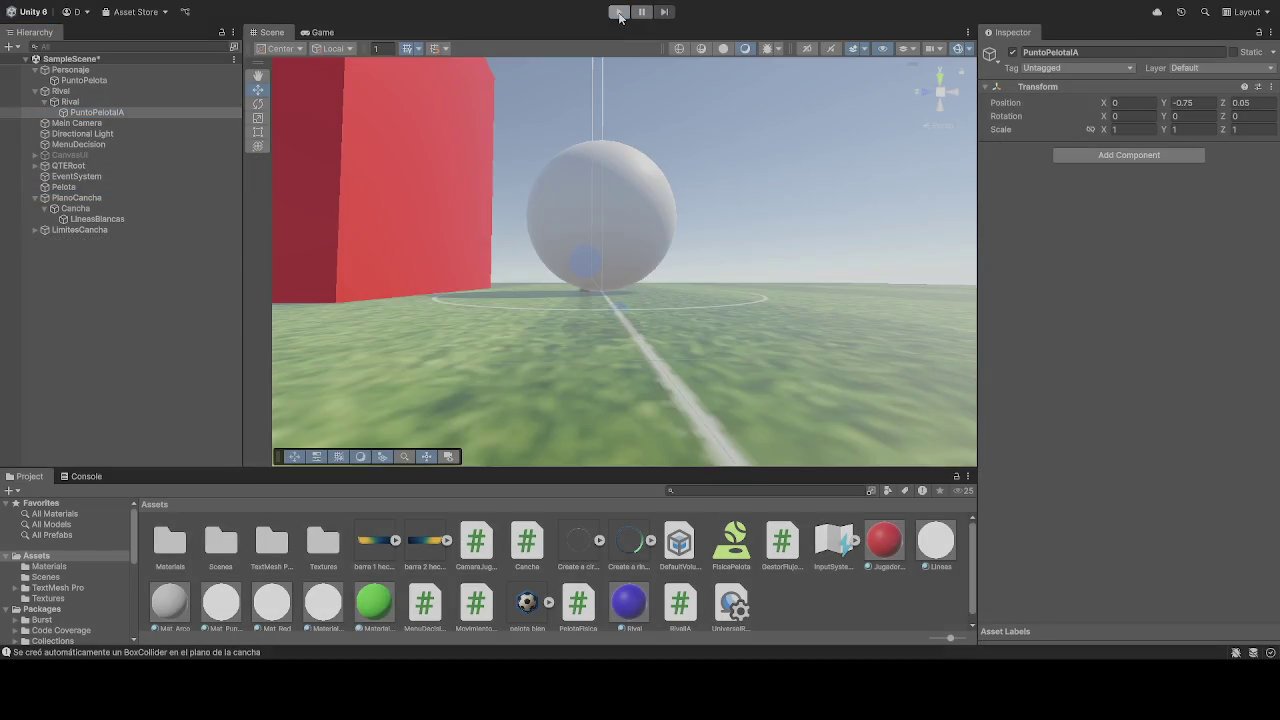
{"action": "left_click", "coordinate": [619, 12]}
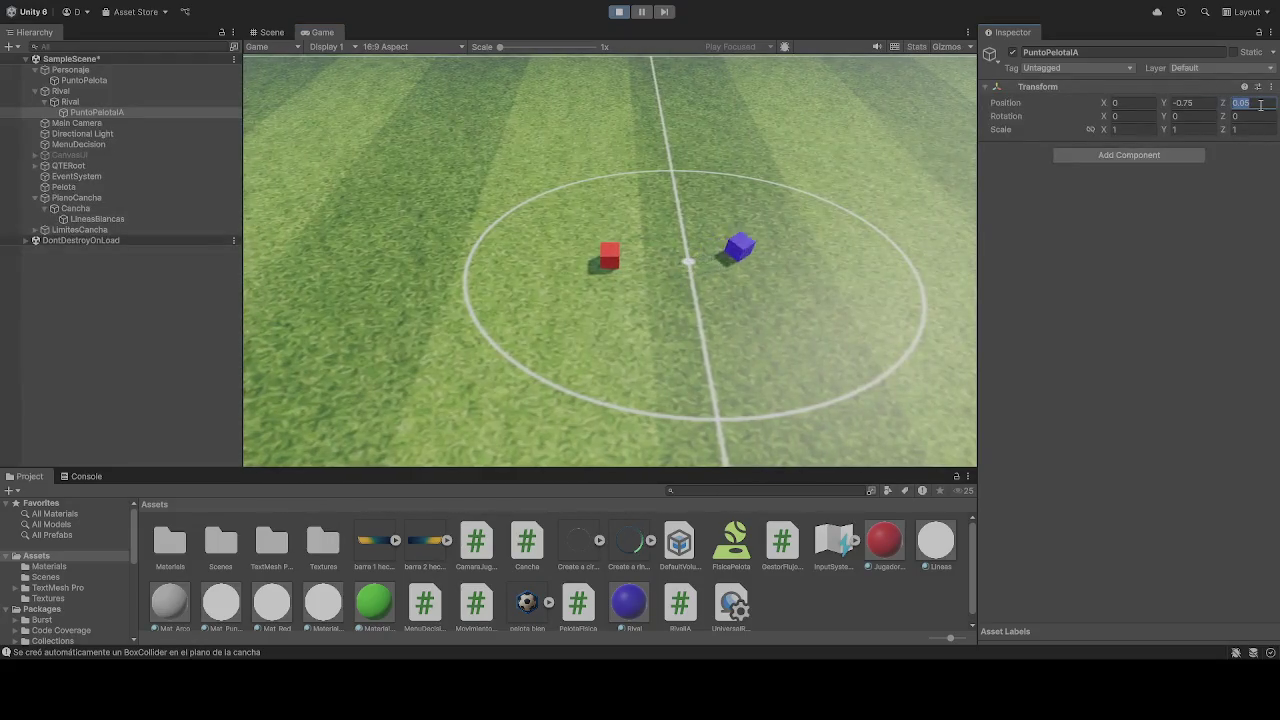
Set PuntoPelotaA Position Z and Y to 1, then stop play to revert them
{"action": "type", "text": "1"}
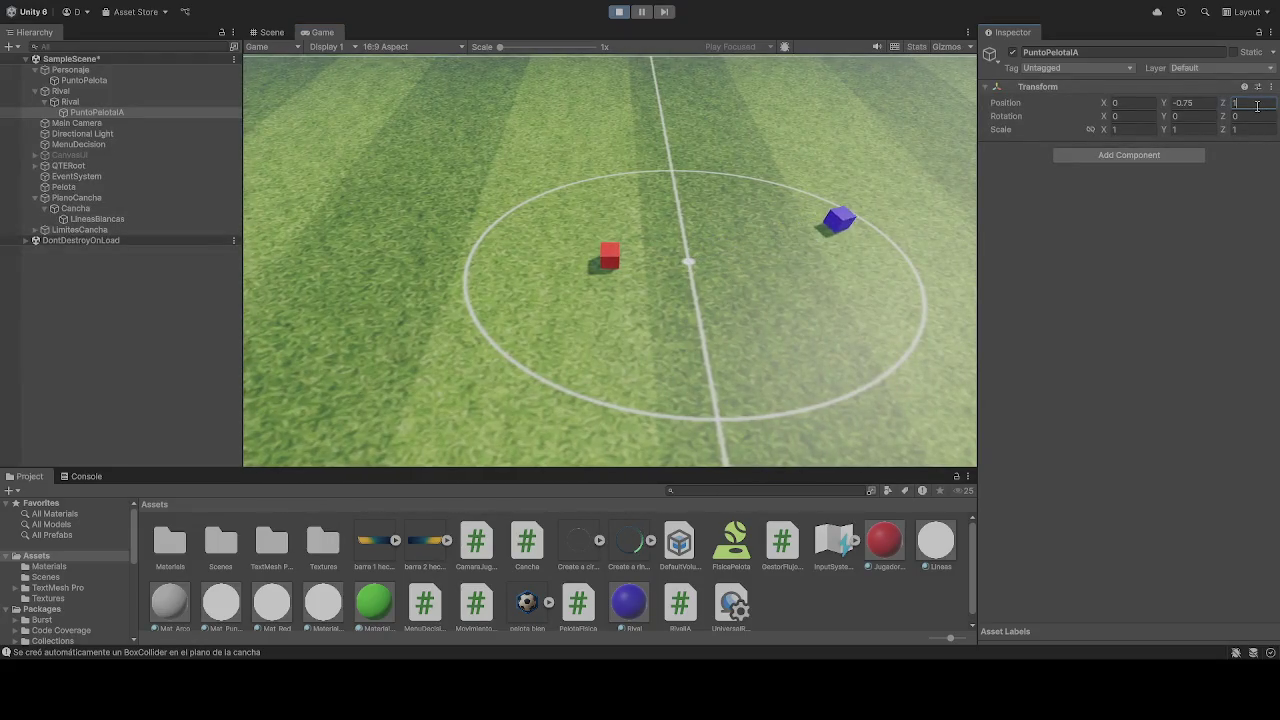
{"action": "left_click", "coordinate": [1205, 104]}
{"action": "type", "text": "1"}
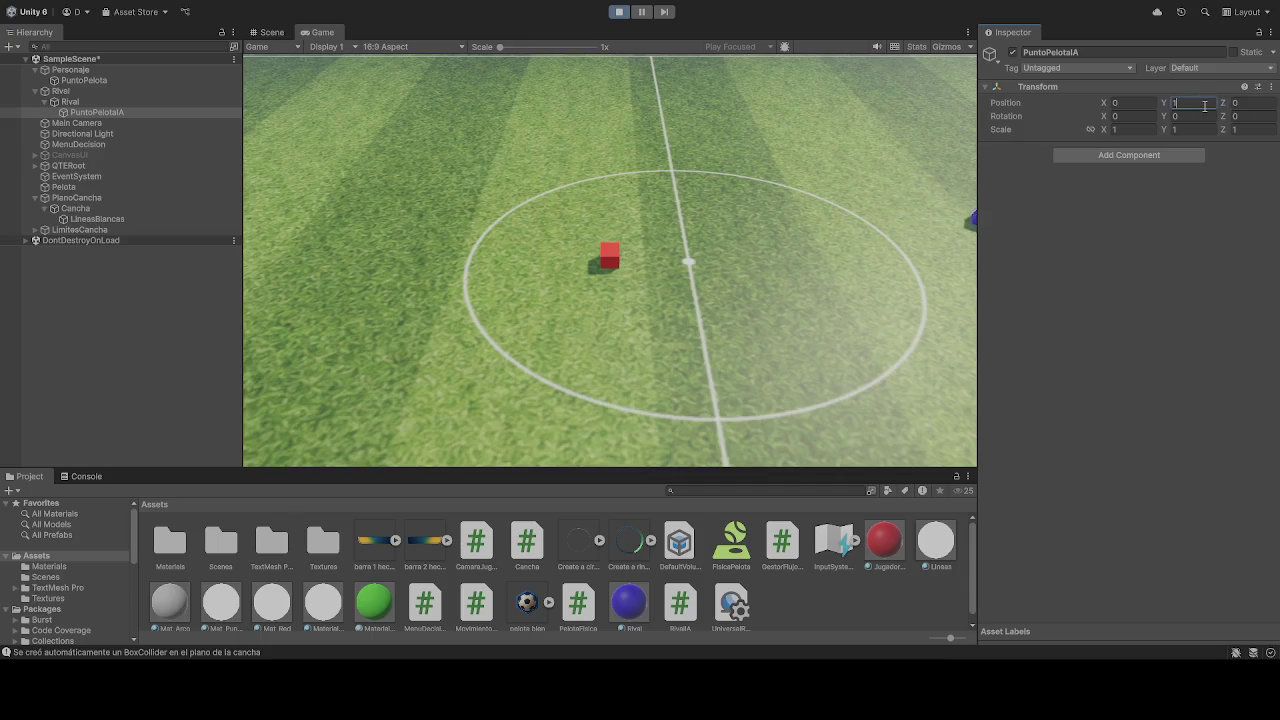
{"action": "left_click", "coordinate": [622, 12]}
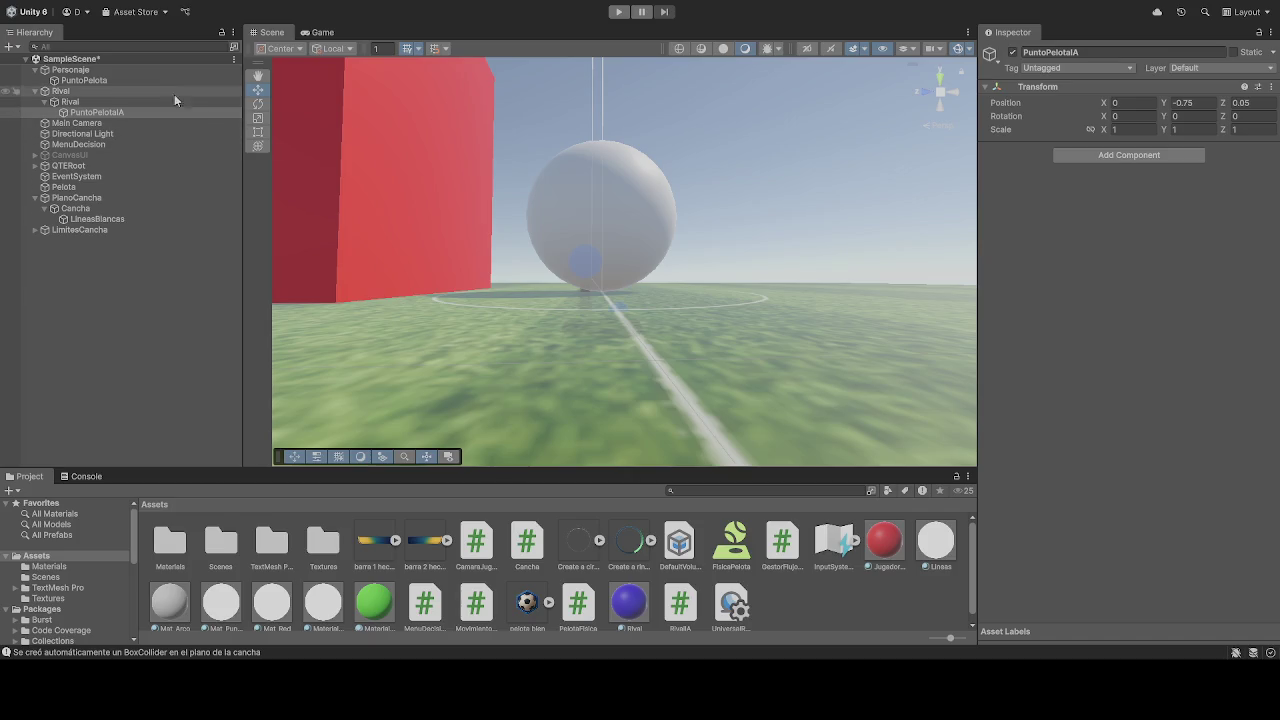
{"action": "left_click", "coordinate": [89, 186]}
{"action": "scroll", "coordinate": [1140, 290], "scroll_direction": "down", "scroll_amount": 5}
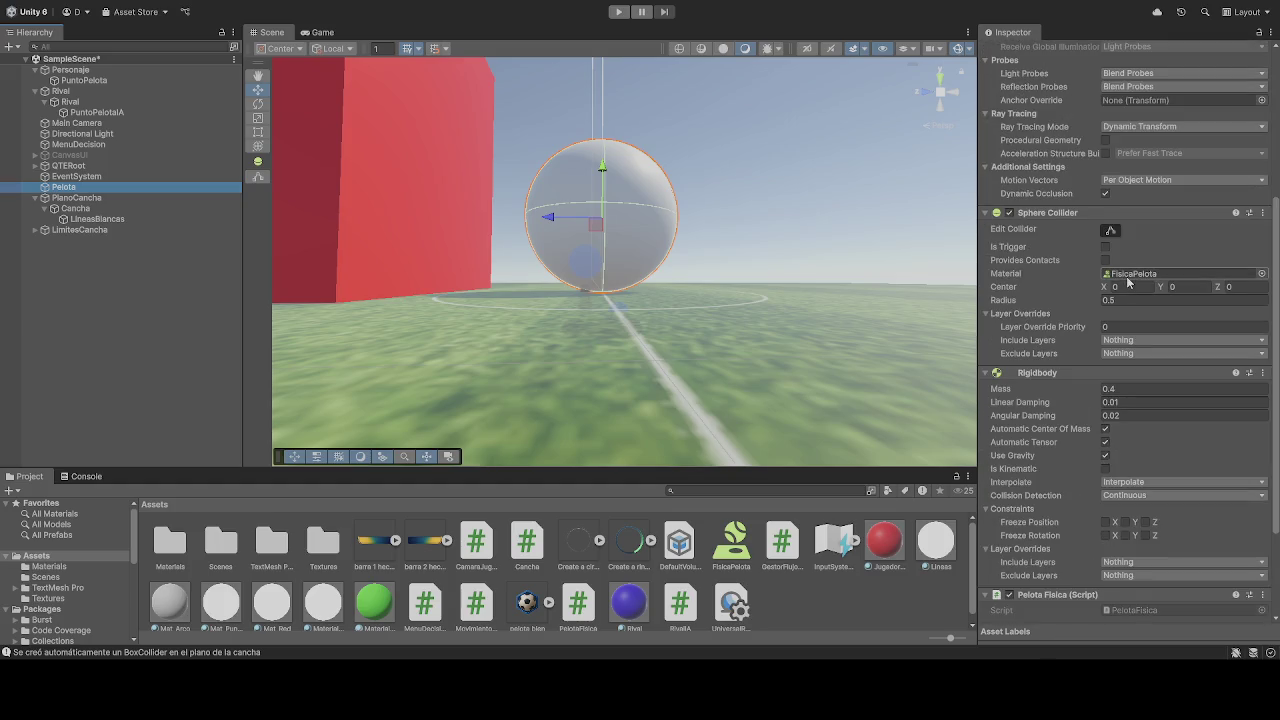
{"action": "scroll", "coordinate": [1150, 310], "scroll_direction": "down", "scroll_amount": 2}
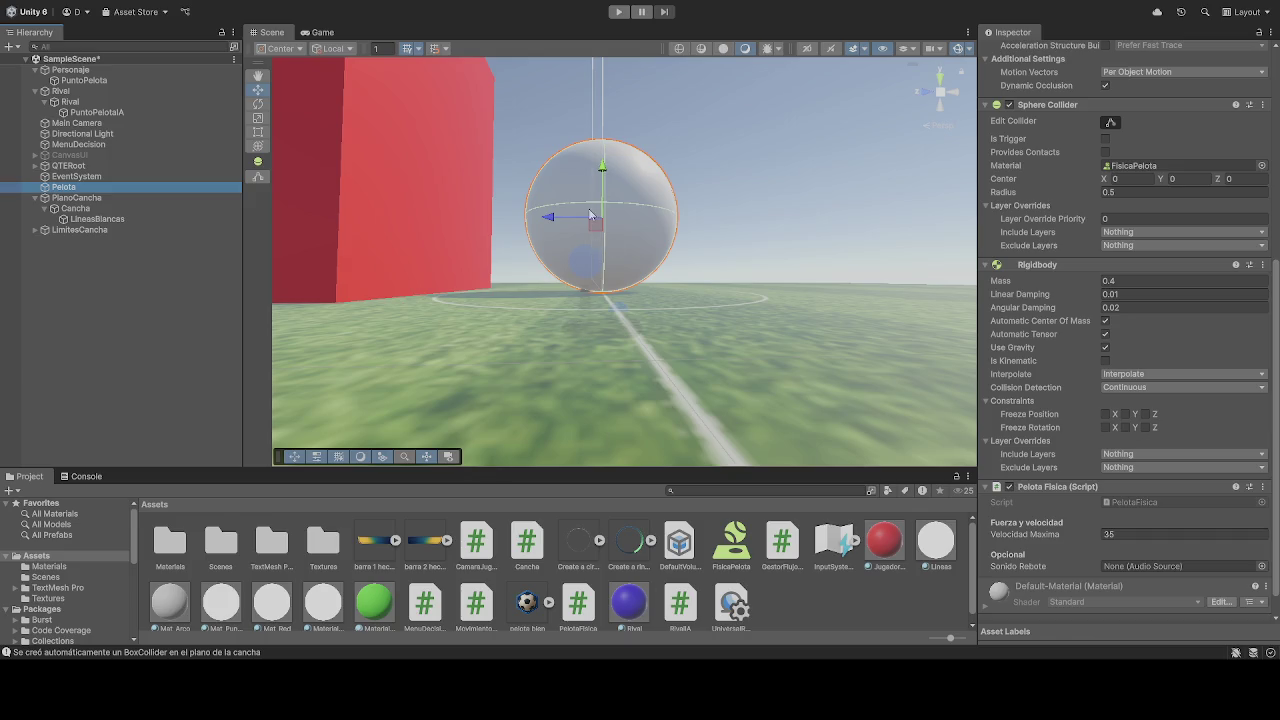
{"action": "left_click", "coordinate": [708, 169]}
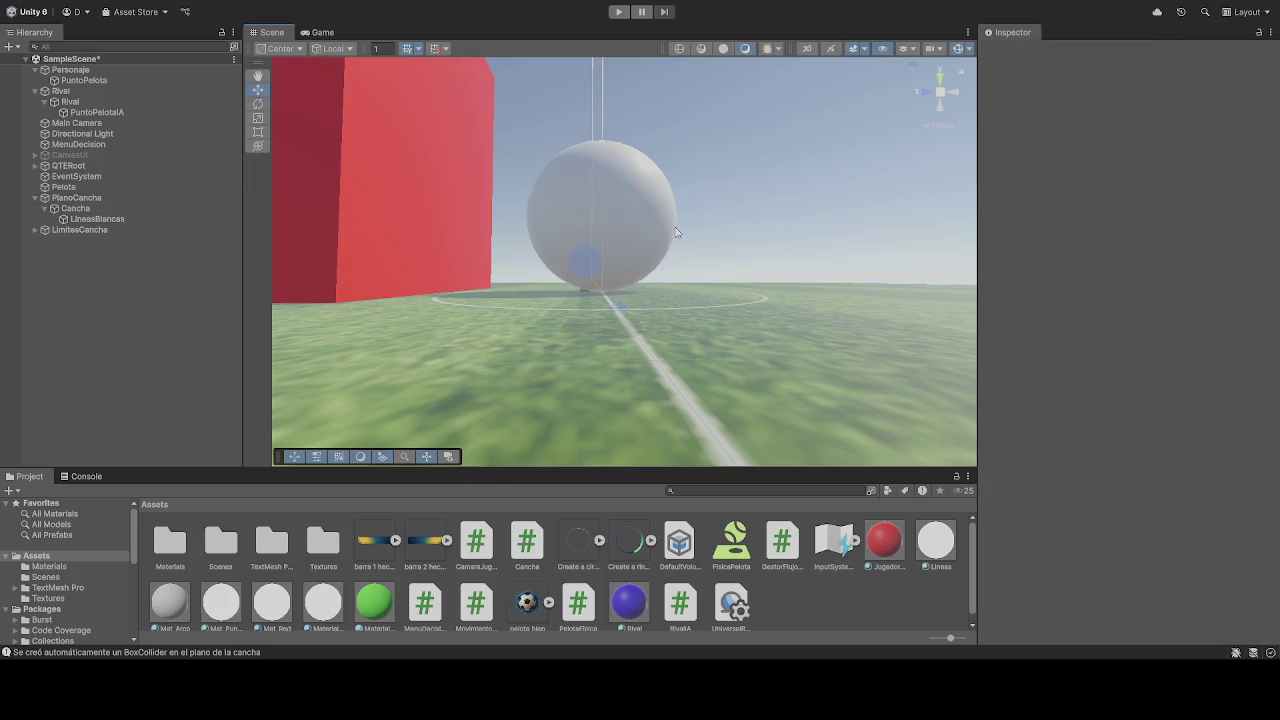
{"action": "mouse_move", "coordinate": [687, 254]}
{"action": "left_mouse_down"}
{"action": "mouse_move", "coordinate": [693, 297]}
{"action": "mouse_move", "coordinate": [684, 259]}
{"action": "left_mouse_up"}
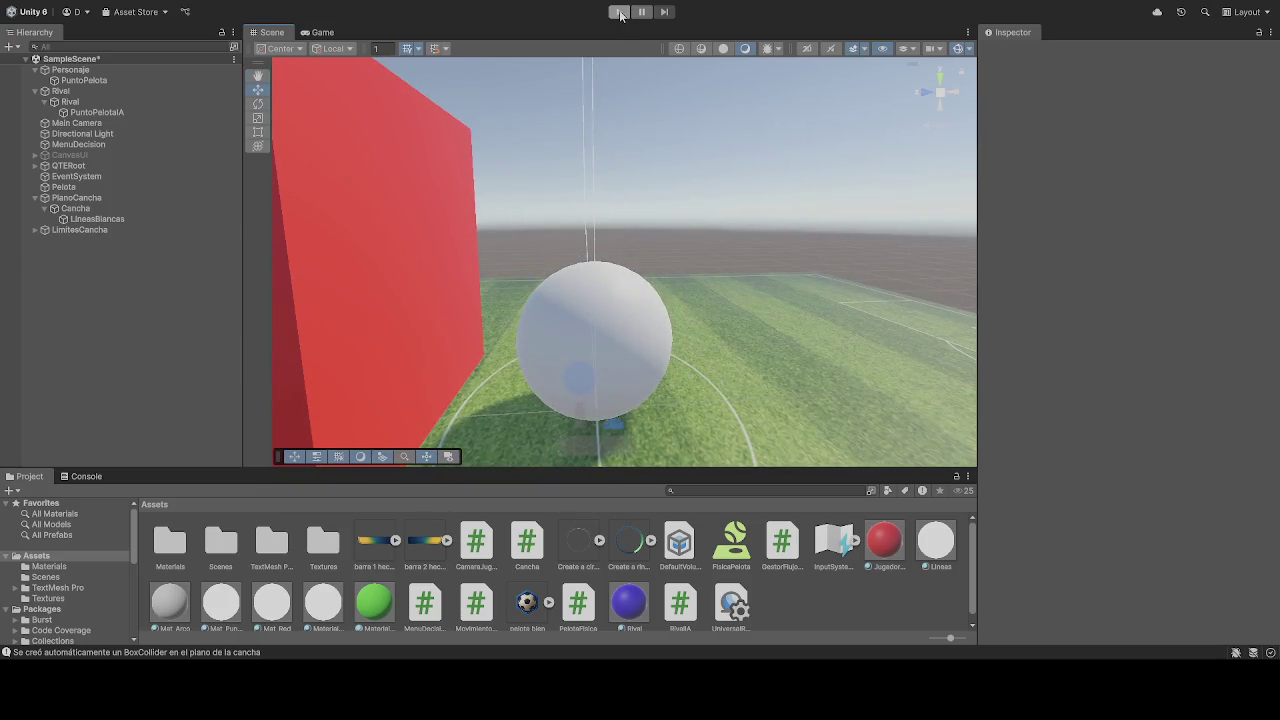
Run the match, inspect Pelota while the rival chases the ball, then stop
{"action": "left_click", "coordinate": [619, 12]}
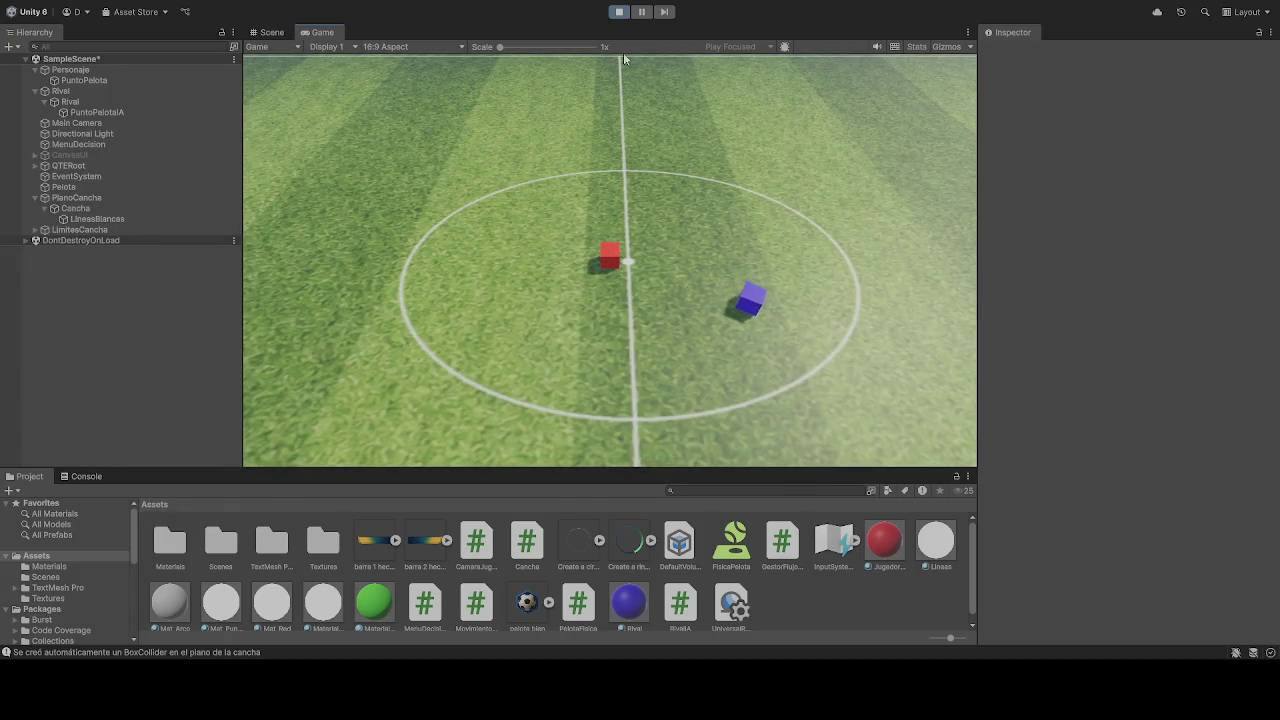
{"action": "left_click", "coordinate": [76, 188]}
{"action": "scroll", "coordinate": [1050, 355], "scroll_direction": "down", "scroll_amount": 10}
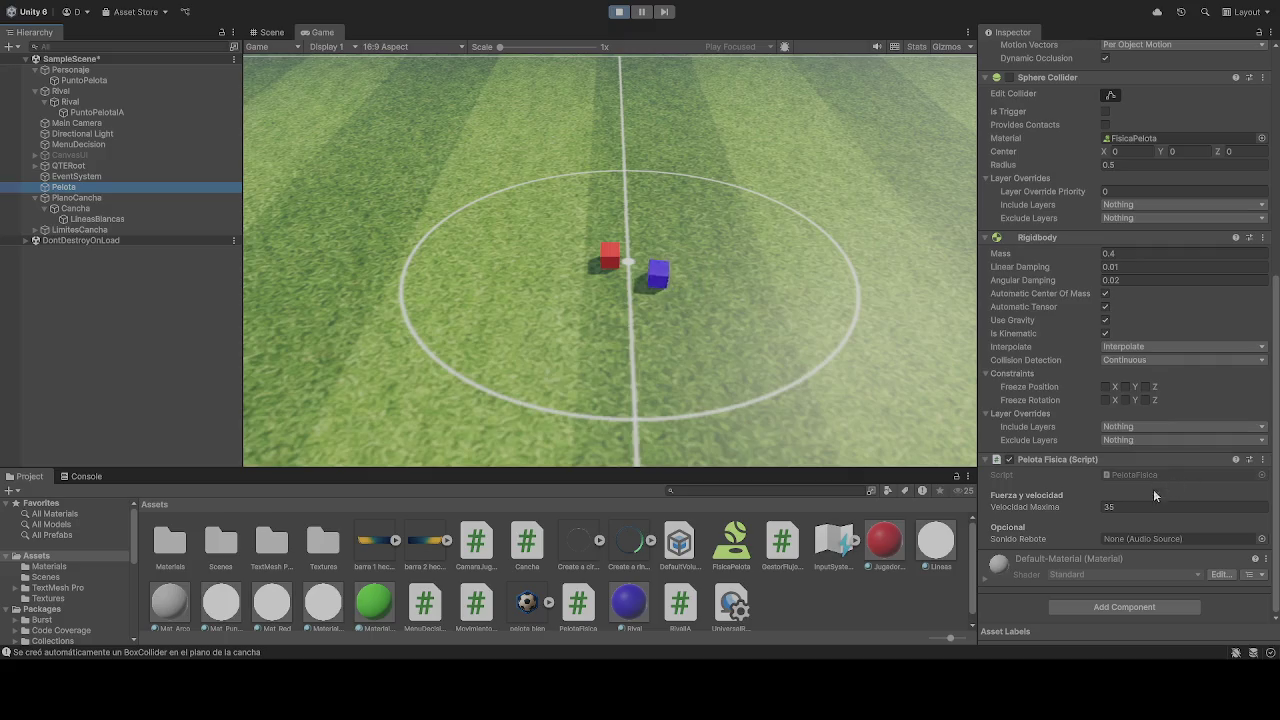
{"action": "scroll", "coordinate": [1062, 477], "scroll_direction": "up", "scroll_amount": 3}
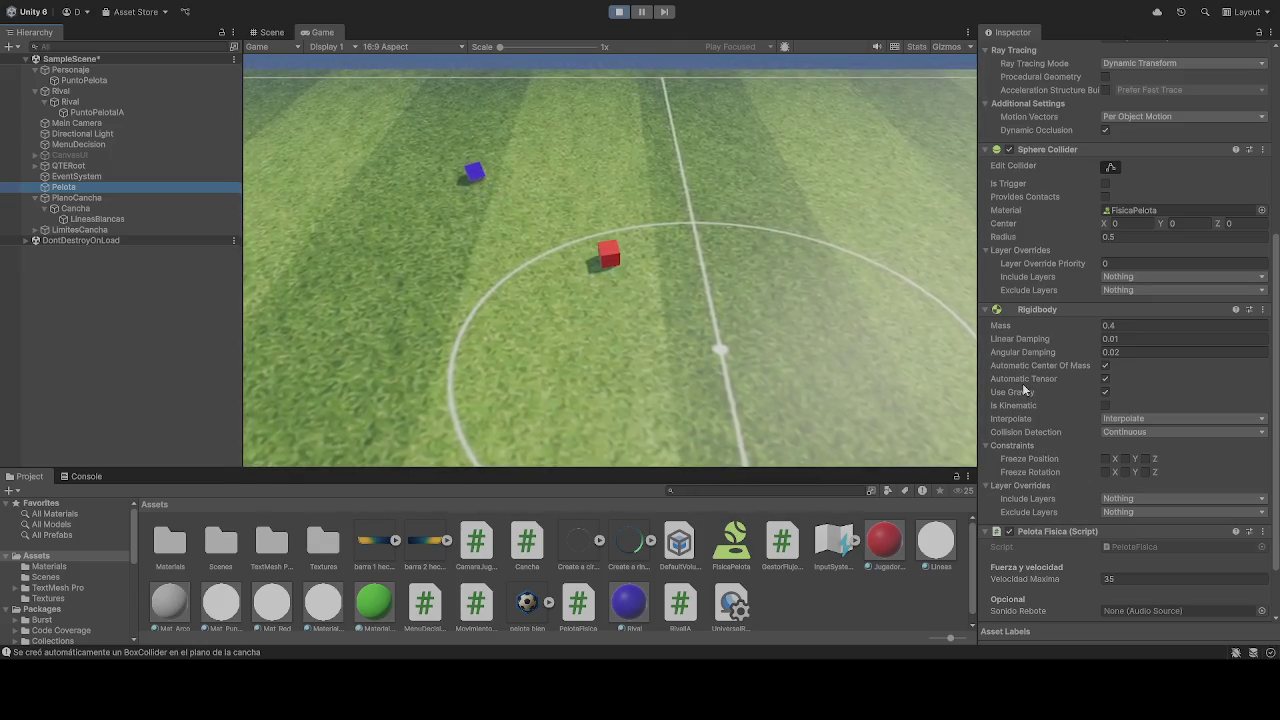
{"action": "left_click", "coordinate": [616, 286]}
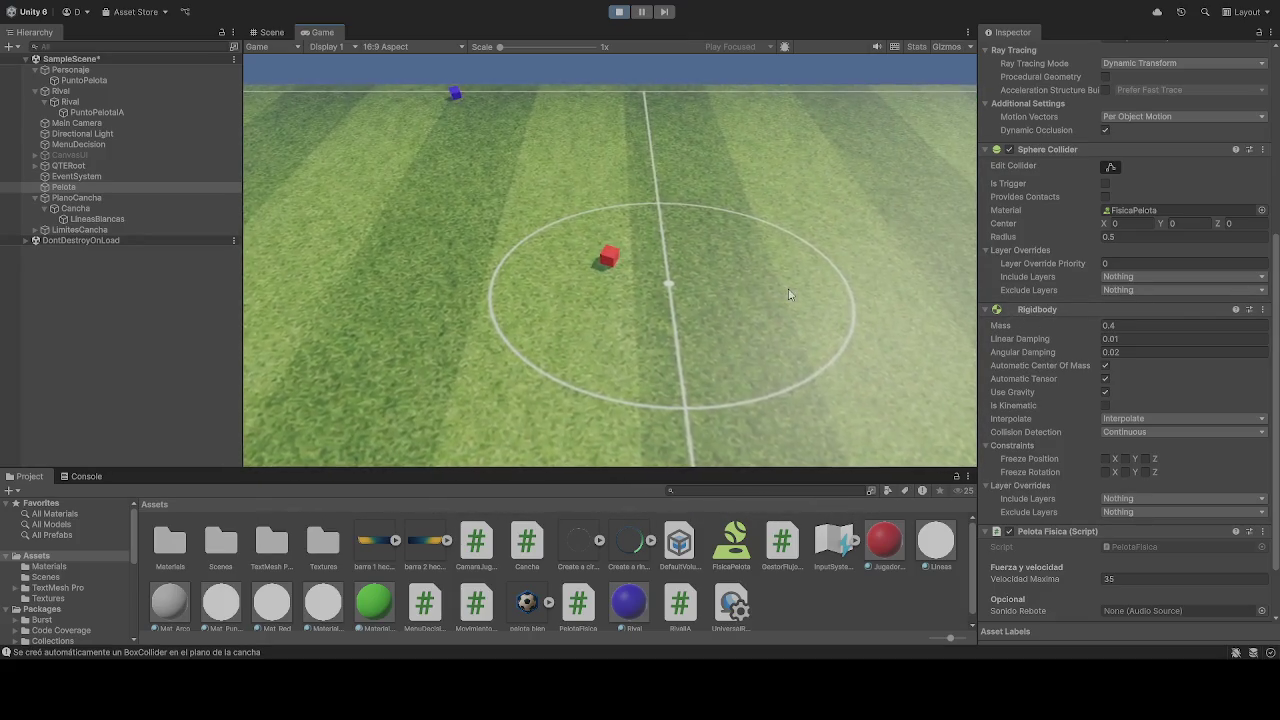
{"action": "left_click", "coordinate": [622, 16]}
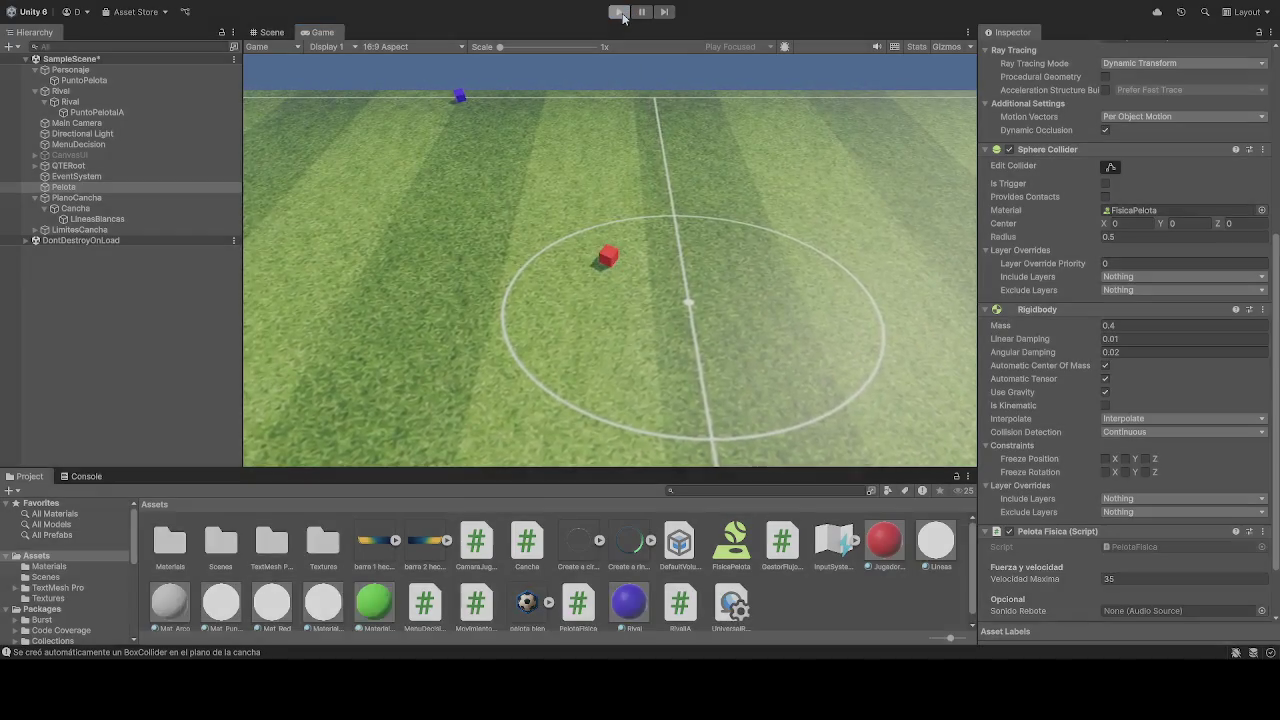
Start play and inspect the Rival's Rival IA settings, then stop
{"action": "left_click", "coordinate": [621, 12]}
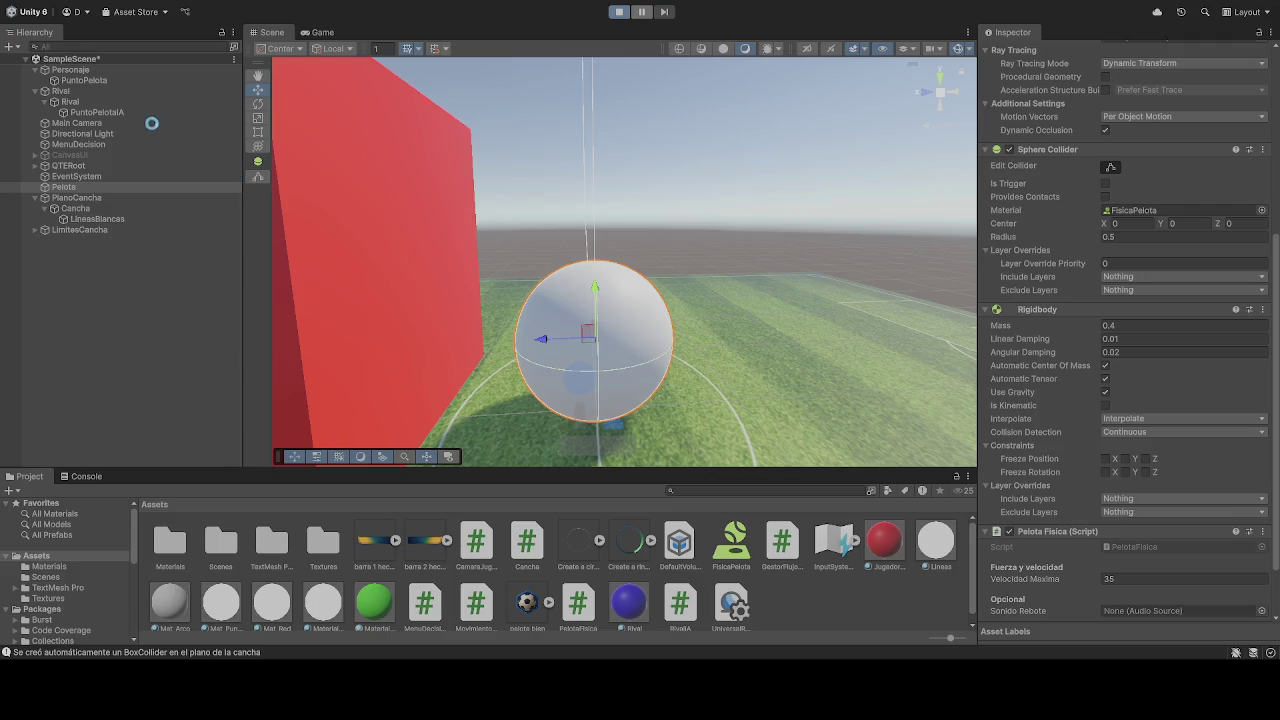
{"action": "left_click", "coordinate": [81, 100]}
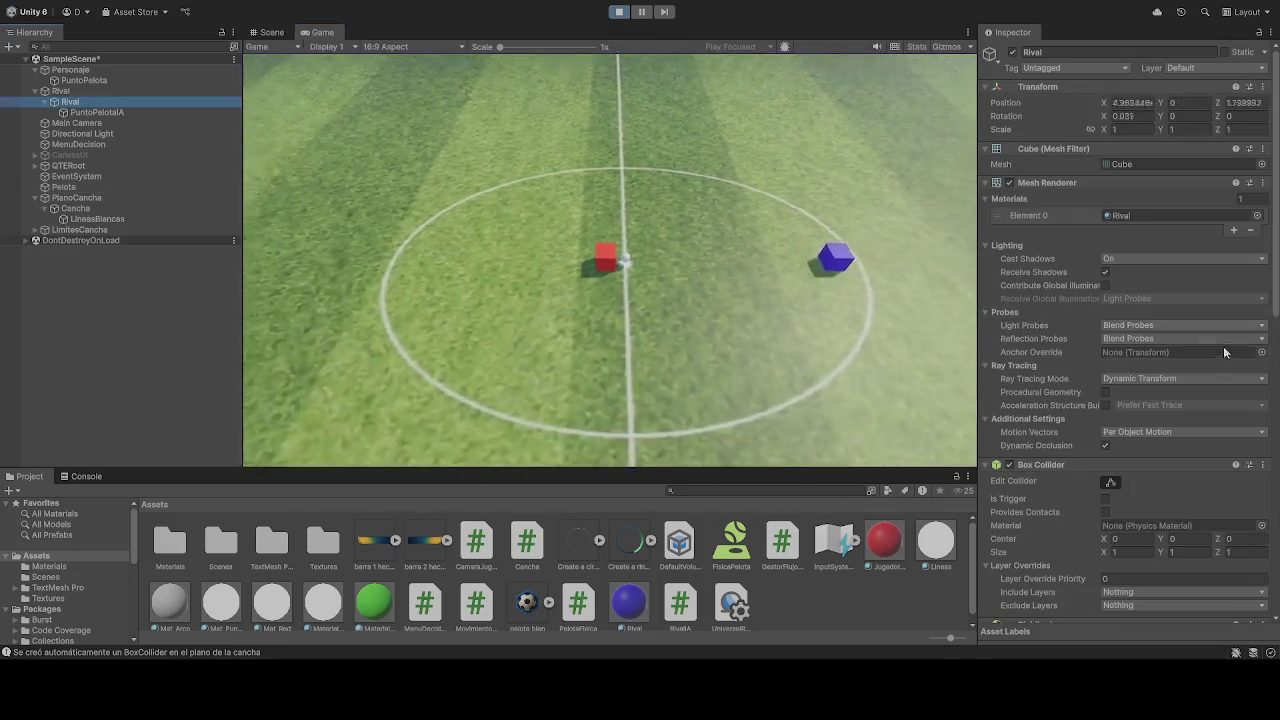
{"action": "scroll", "coordinate": [1027, 348], "scroll_direction": "down", "scroll_amount": 8}
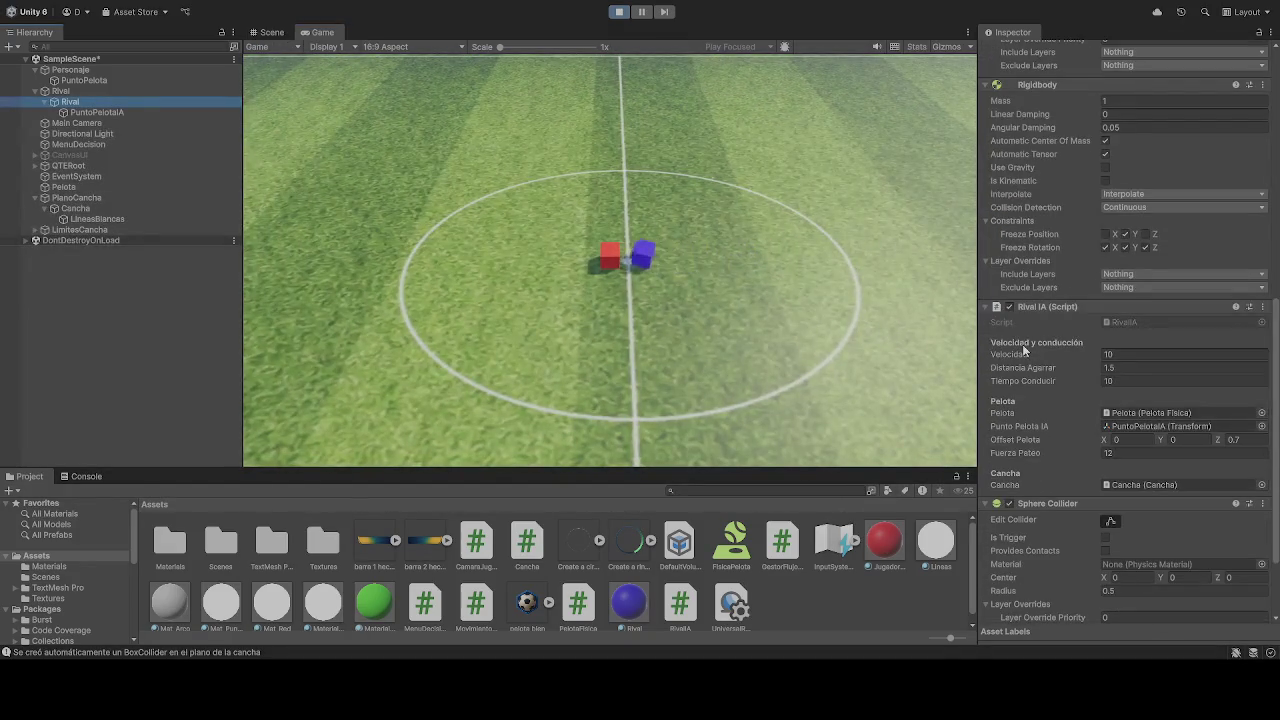
{"action": "scroll", "coordinate": [1022, 344], "scroll_direction": "down", "scroll_amount": 2}
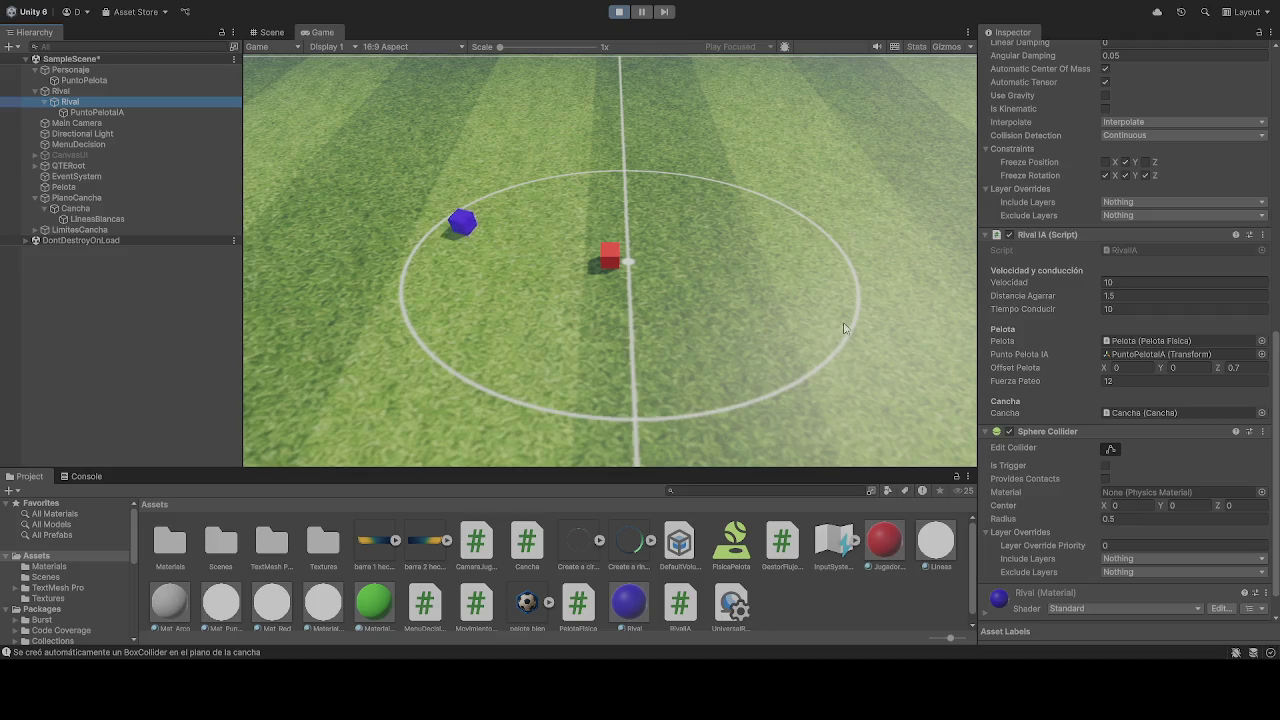
{"action": "left_click", "coordinate": [616, 14]}
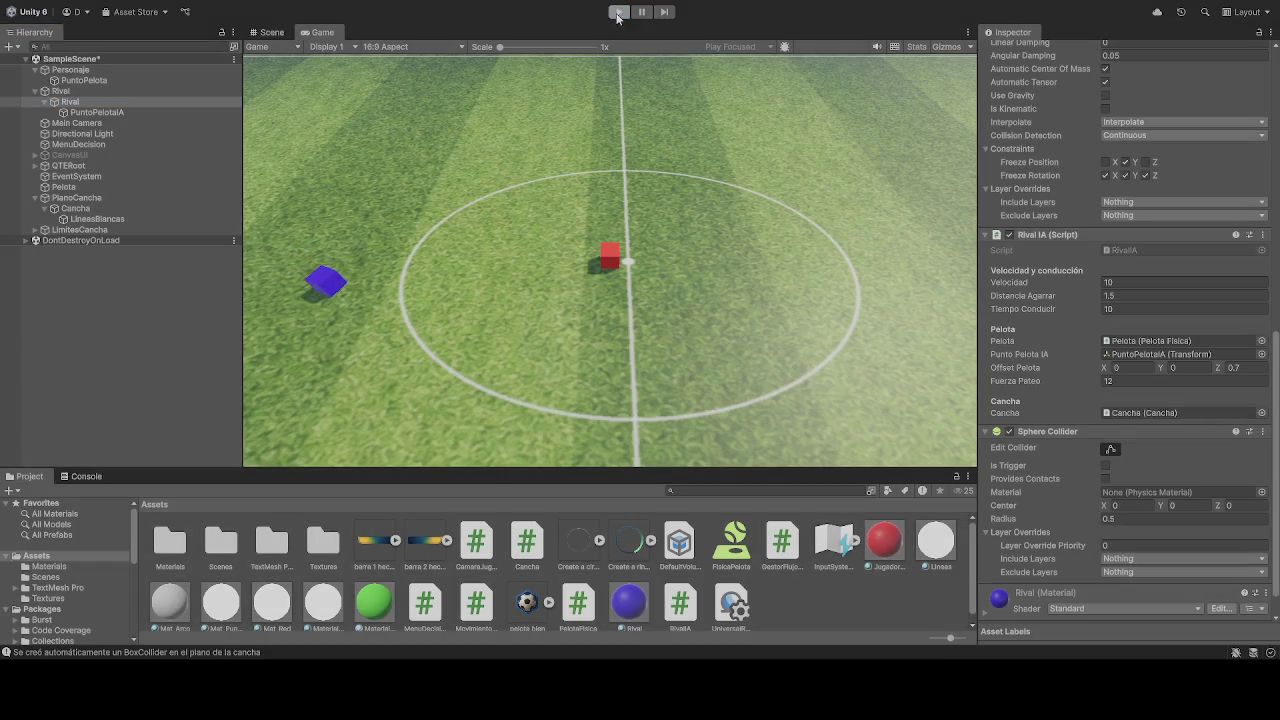
Replay, try Offset Pelota Y of -1 and clear Z, then stop play
{"action": "left_click", "coordinate": [618, 14]}
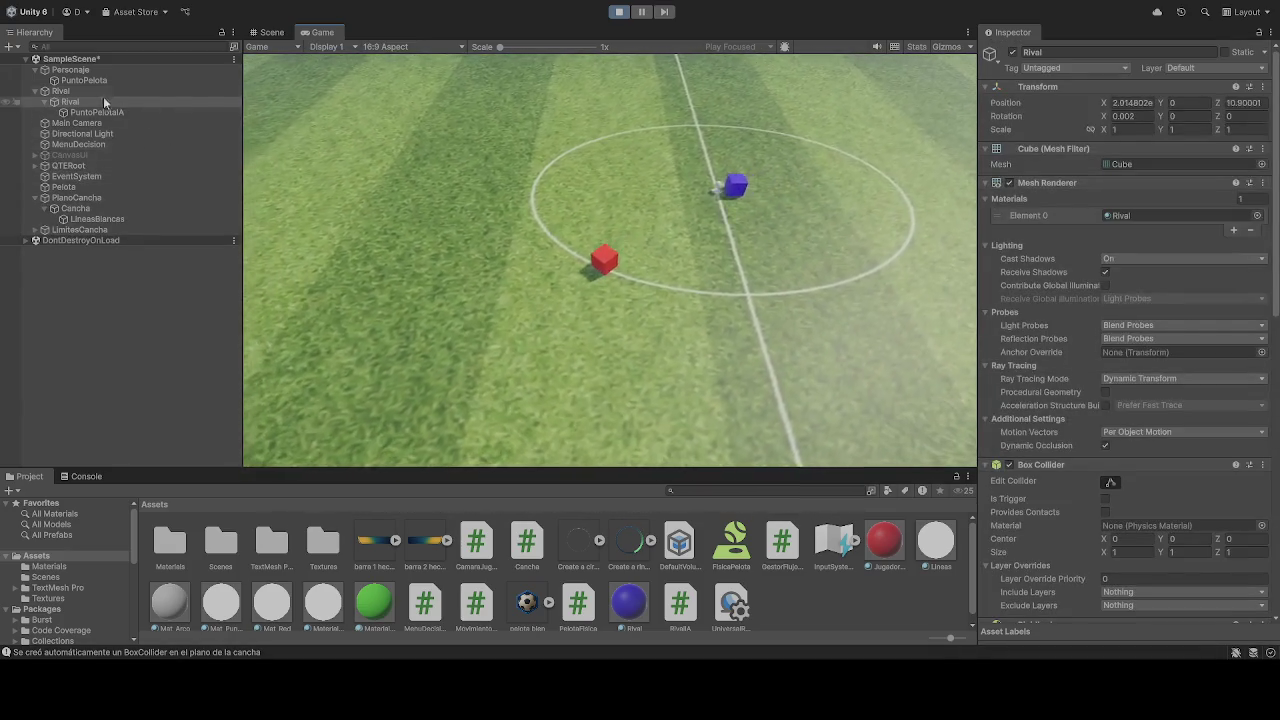
{"action": "scroll", "coordinate": [1131, 480], "scroll_direction": "down", "scroll_amount": 5}
{"action": "scroll", "coordinate": [1150, 482], "scroll_direction": "down", "scroll_amount": 5}
{"action": "left_click", "coordinate": [1189, 475]}
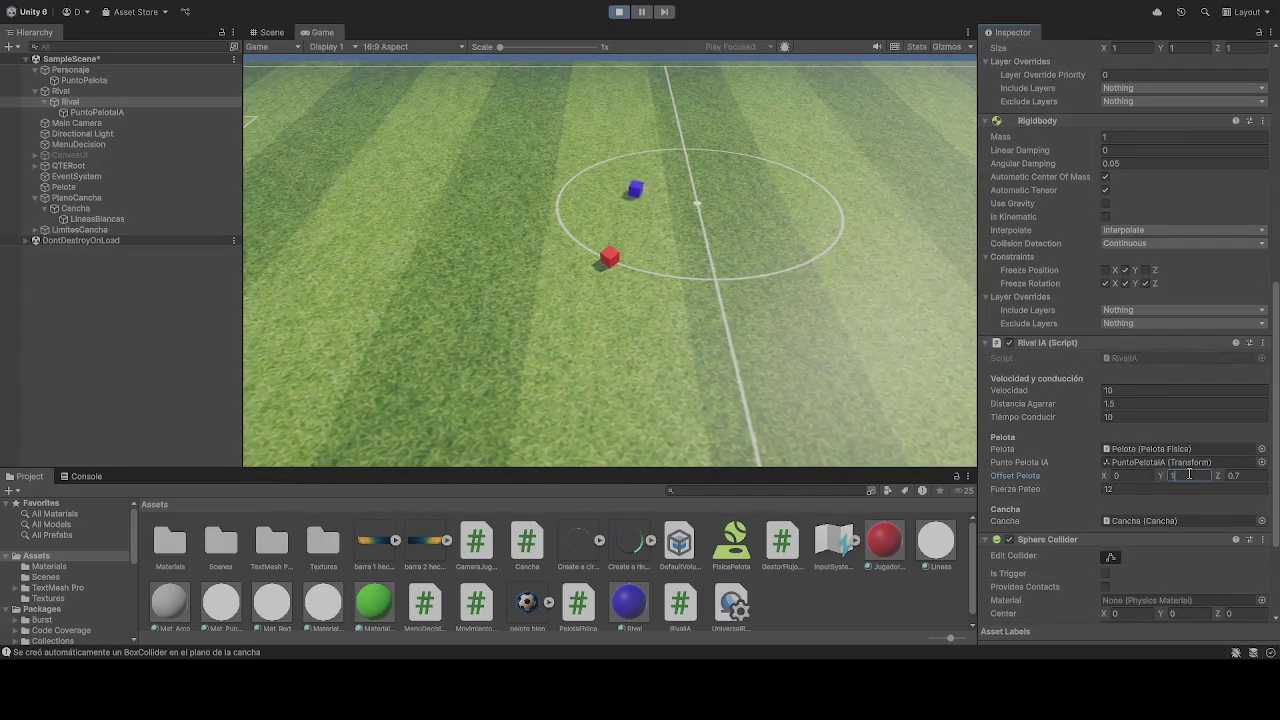
{"action": "key", "text": "BackSpace"}
{"action": "type", "text": "-1"}
{"action": "left_click", "coordinate": [1245, 477]}
{"action": "key", "text": "BackSpace"}
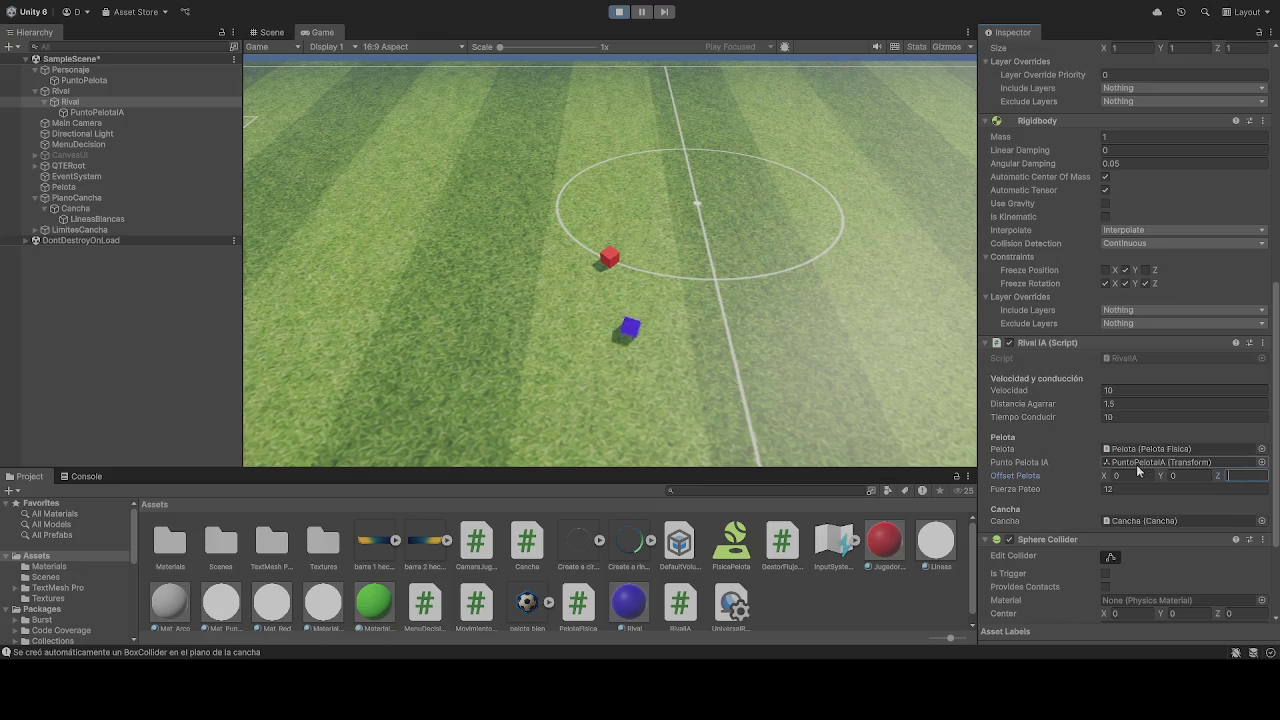
{"action": "scroll", "coordinate": [1180, 457], "scroll_direction": "down", "scroll_amount": 3}
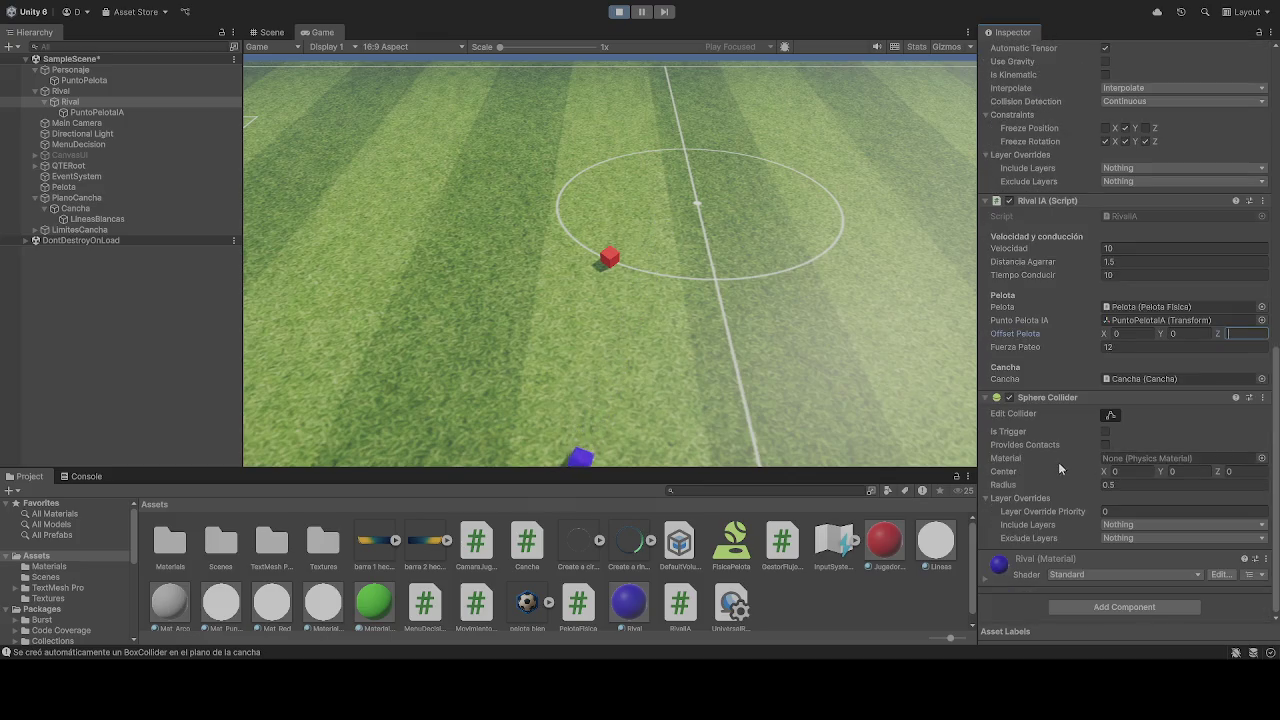
{"action": "scroll", "coordinate": [1072, 460], "scroll_direction": "up", "scroll_amount": 2}
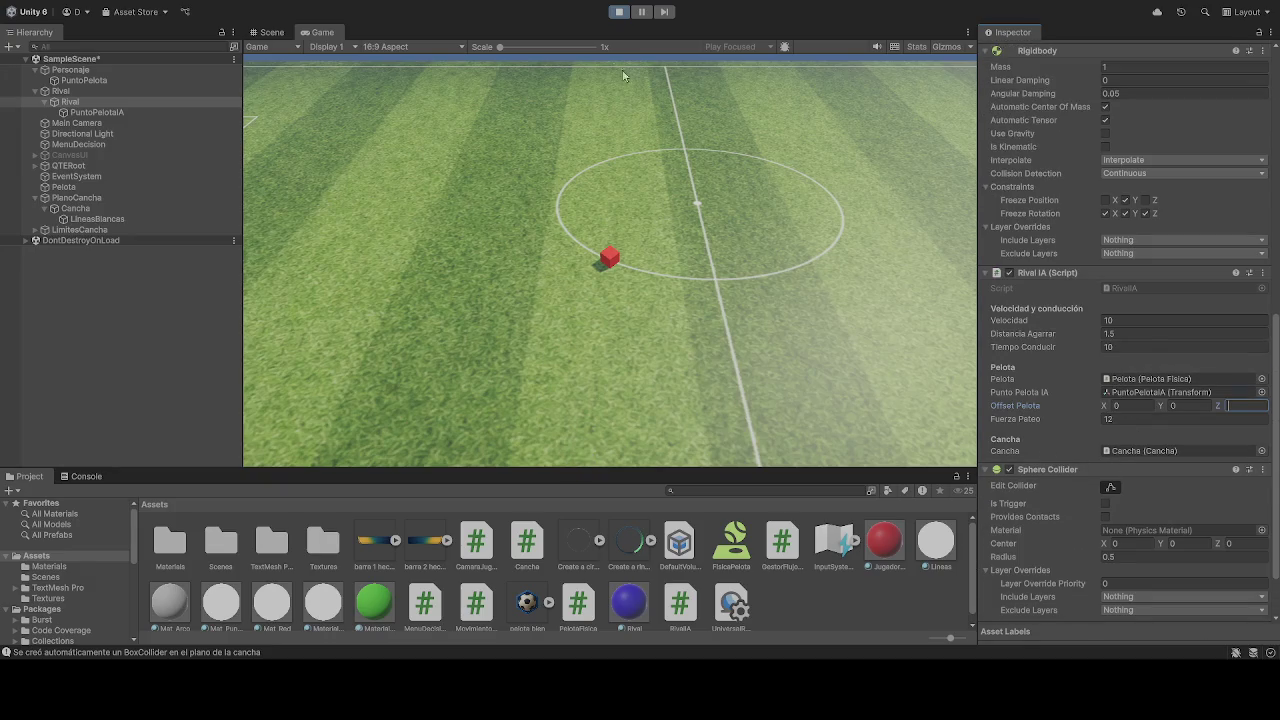
{"action": "left_click", "coordinate": [617, 13]}
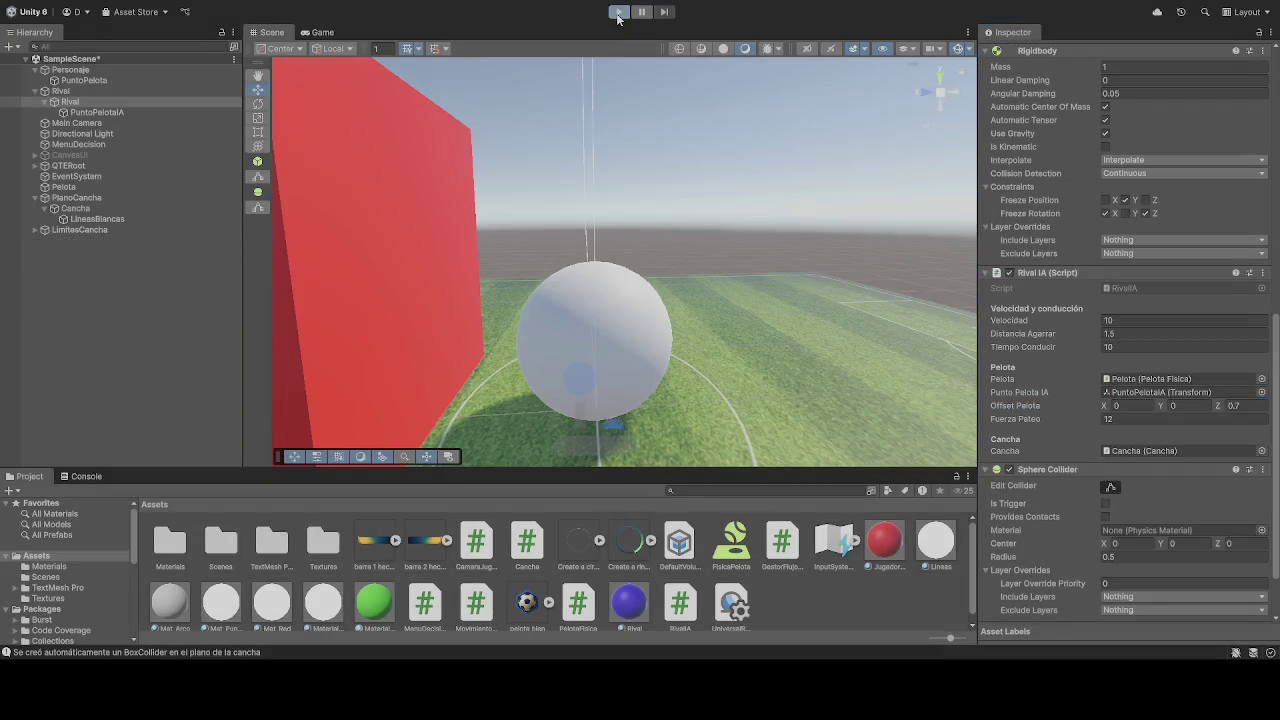
During play, set PuntoPelotaIA Position Y to 1, then stop and restart the game
{"action": "left_click", "coordinate": [617, 13]}
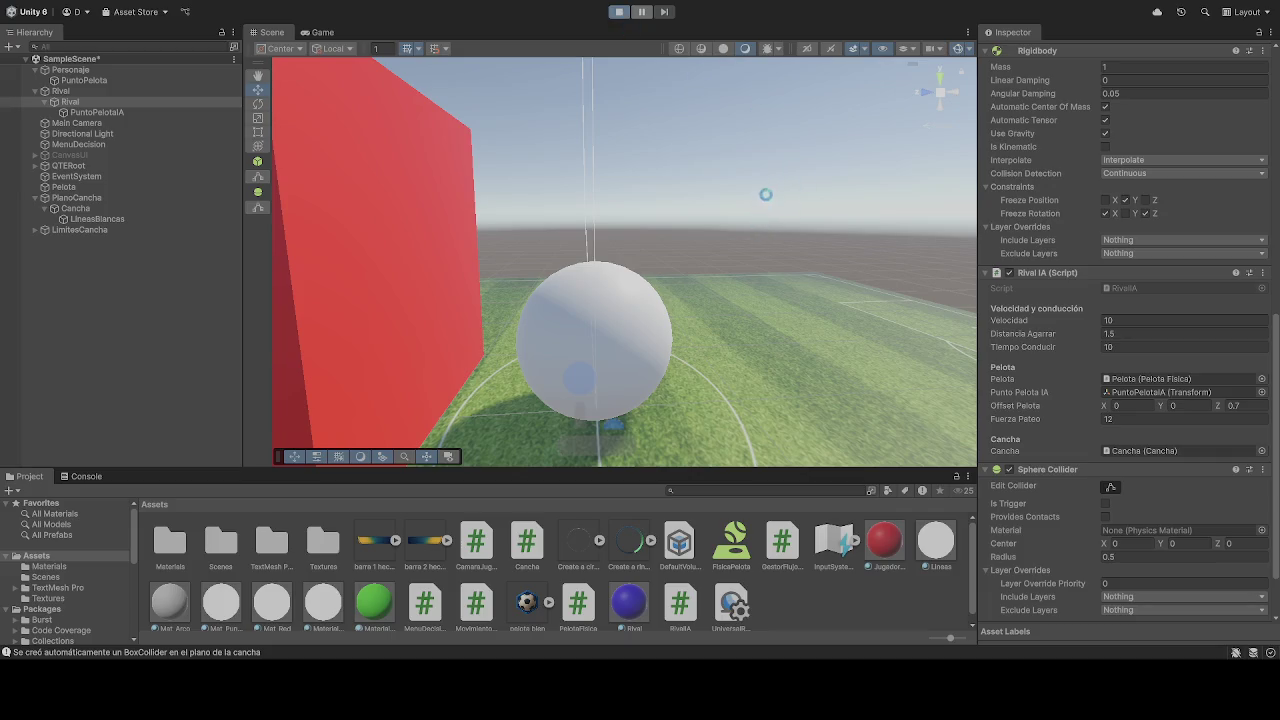
{"action": "left_click", "coordinate": [92, 112]}
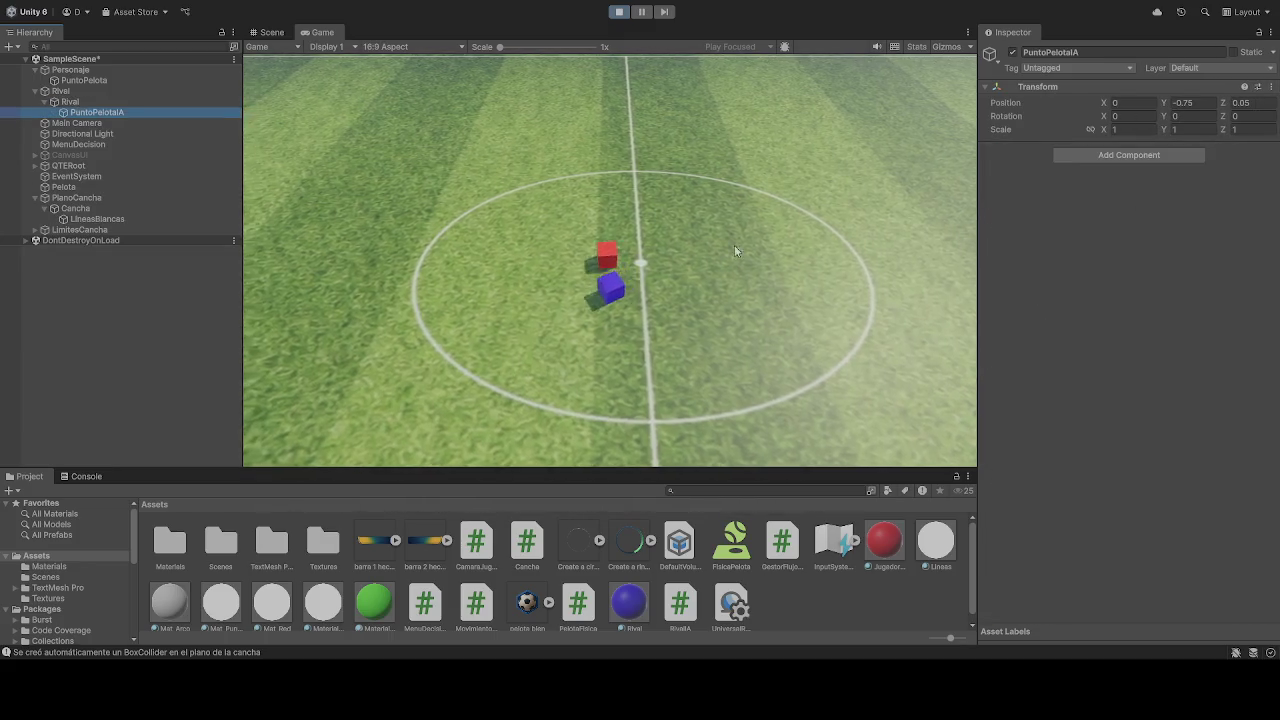
{"action": "left_click", "coordinate": [1255, 102]}
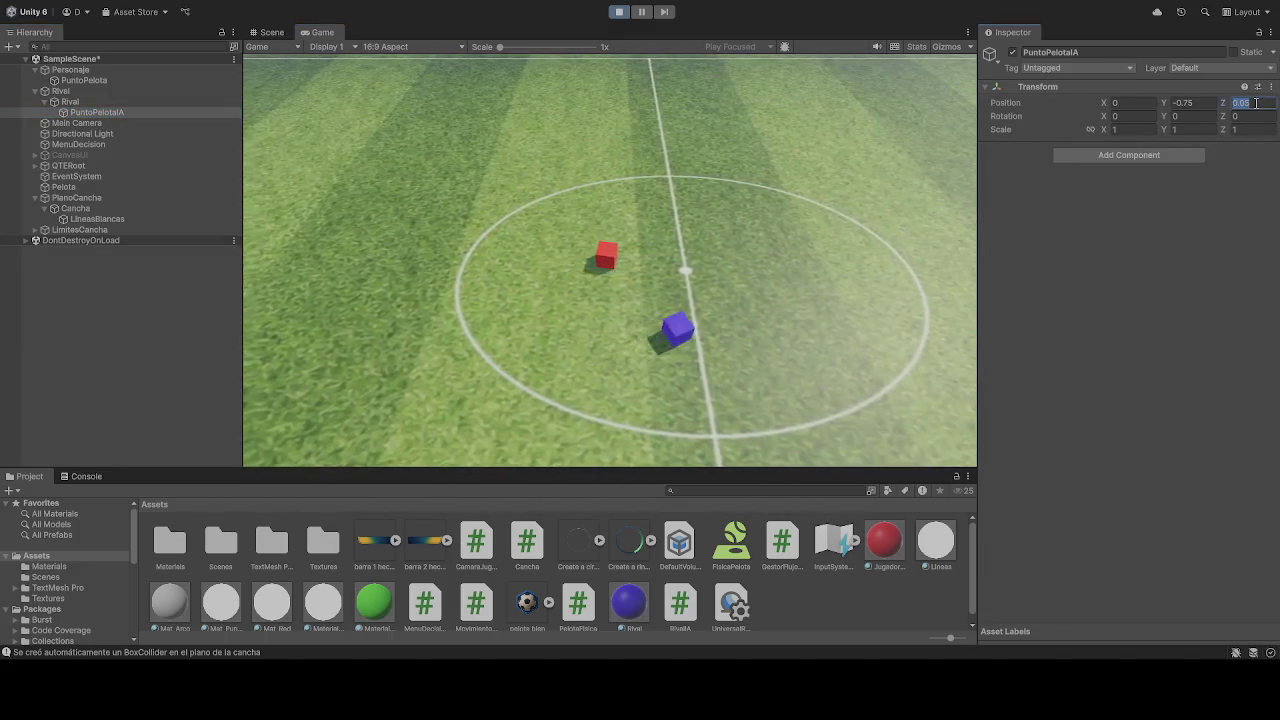
{"action": "left_click", "coordinate": [1200, 104]}
{"action": "type", "text": "1"}
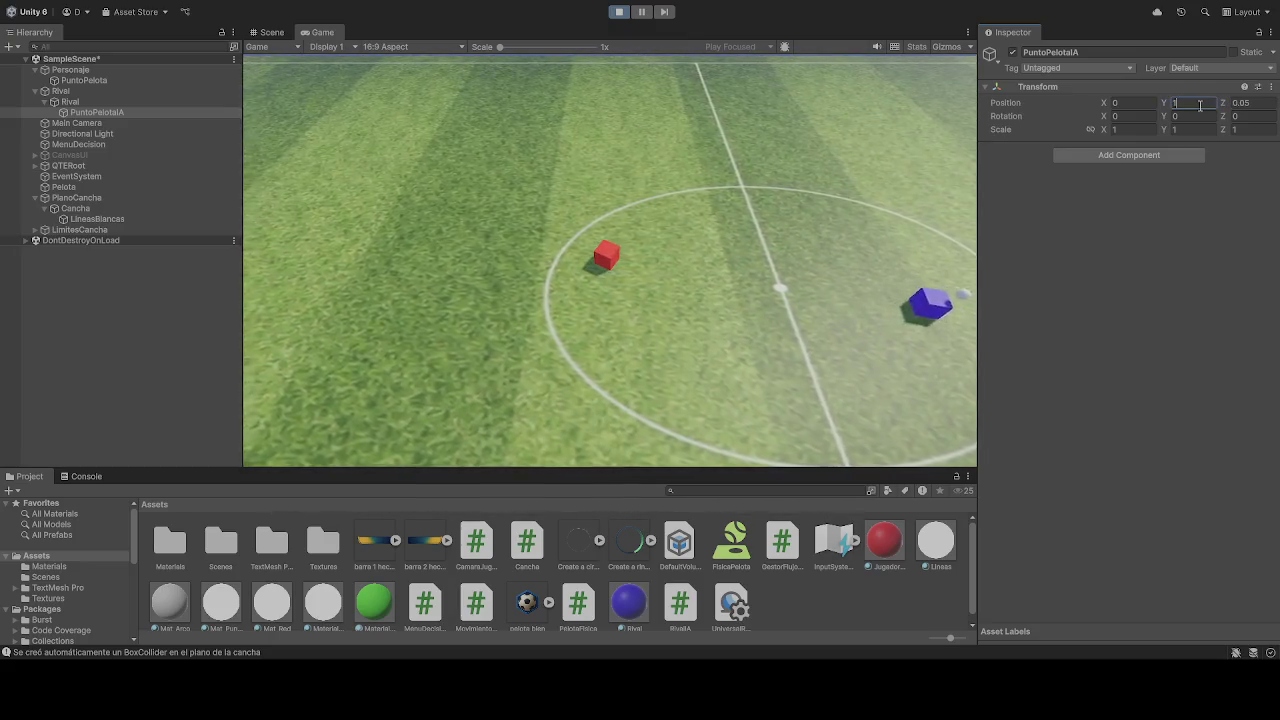
{"action": "left_click", "coordinate": [712, 86]}
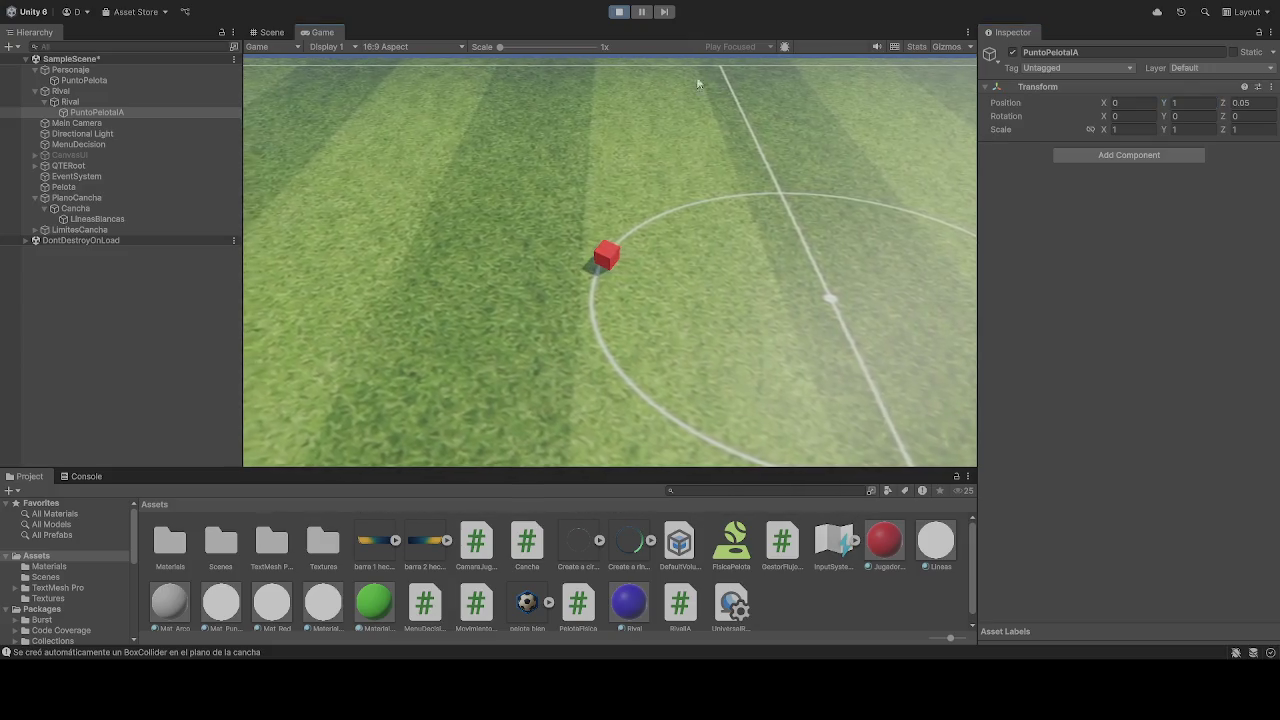
{"action": "left_click", "coordinate": [618, 12]}
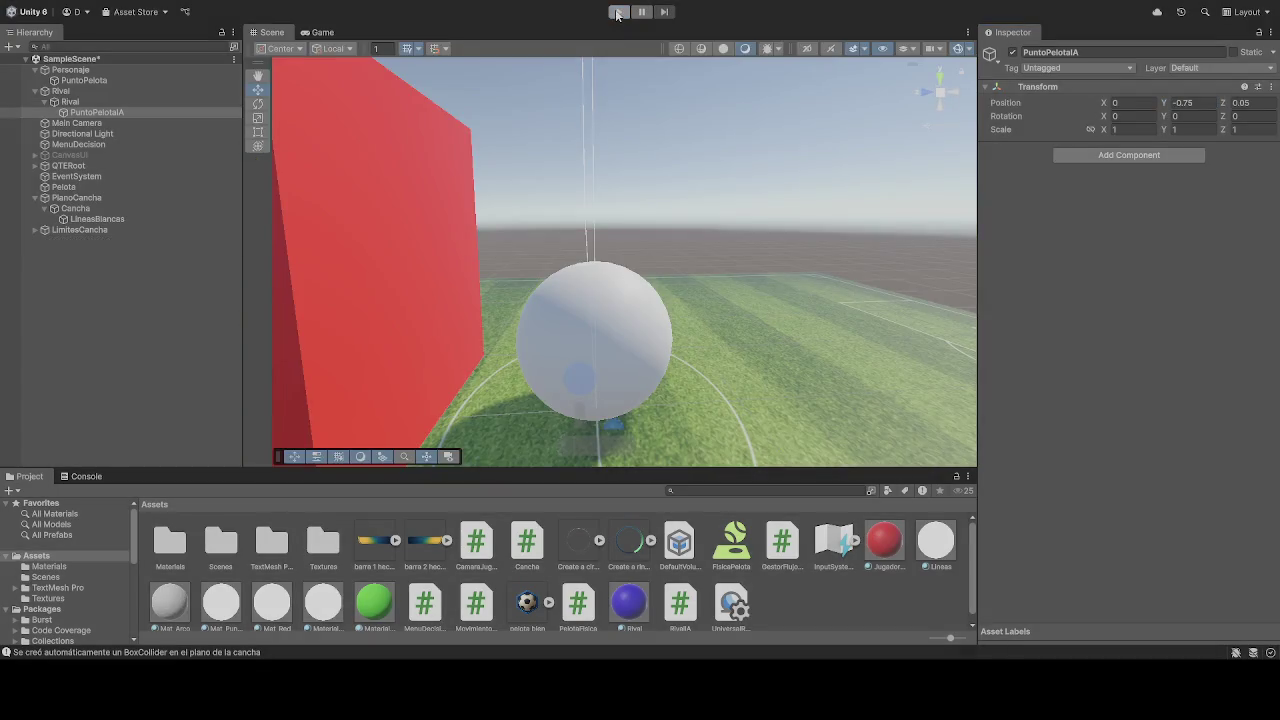
{"action": "left_click", "coordinate": [618, 12]}
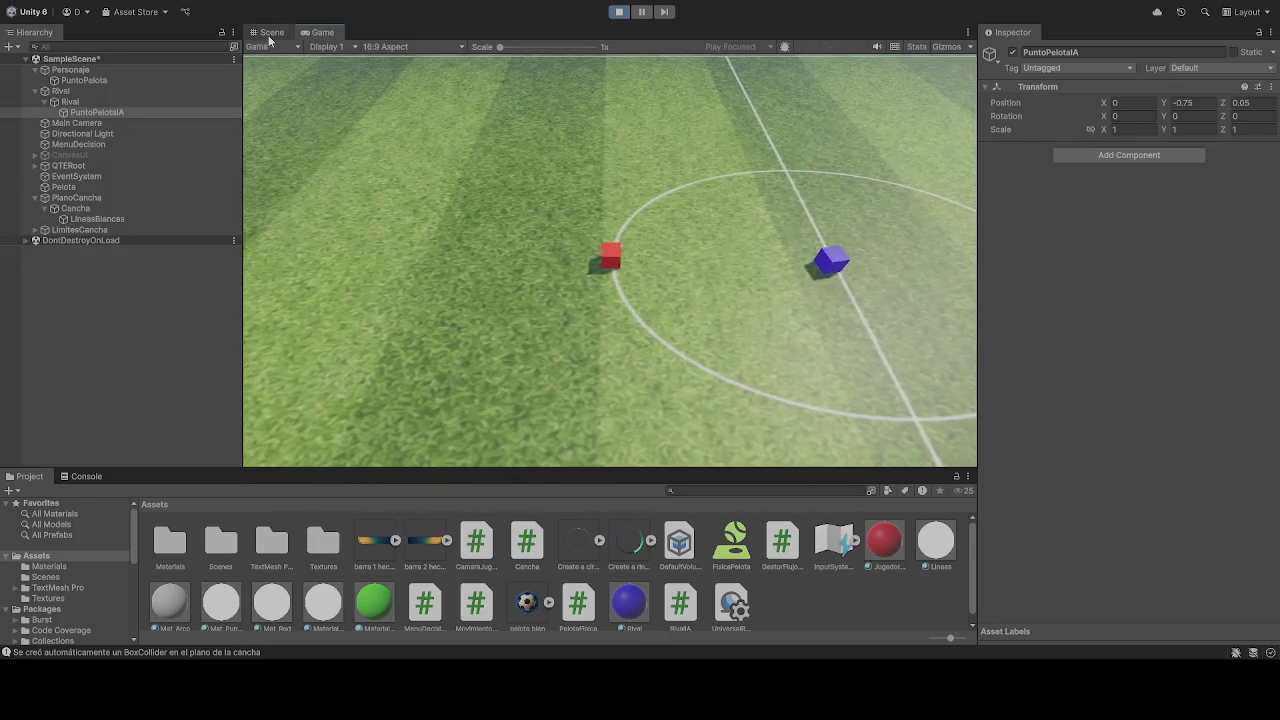
In Scene view near the blue cube, try several PuntoPelotaIA Position Y values
{"action": "key", "text": "ctrl+1"}
{"action": "mouse_move", "coordinate": [740, 195]}
{"action": "left_mouse_down"}
{"action": "mouse_move", "coordinate": [603, 148]}
{"action": "mouse_move", "coordinate": [626, 126]}
{"action": "mouse_move", "coordinate": [654, 137]}
{"action": "mouse_move", "coordinate": [751, 100]}
{"action": "mouse_move", "coordinate": [930, 120]}
{"action": "mouse_move", "coordinate": [491, 153]}
{"action": "left_mouse_up"}
{"action": "left_click", "coordinate": [1208, 106]}
{"action": "type", "text": "1"}
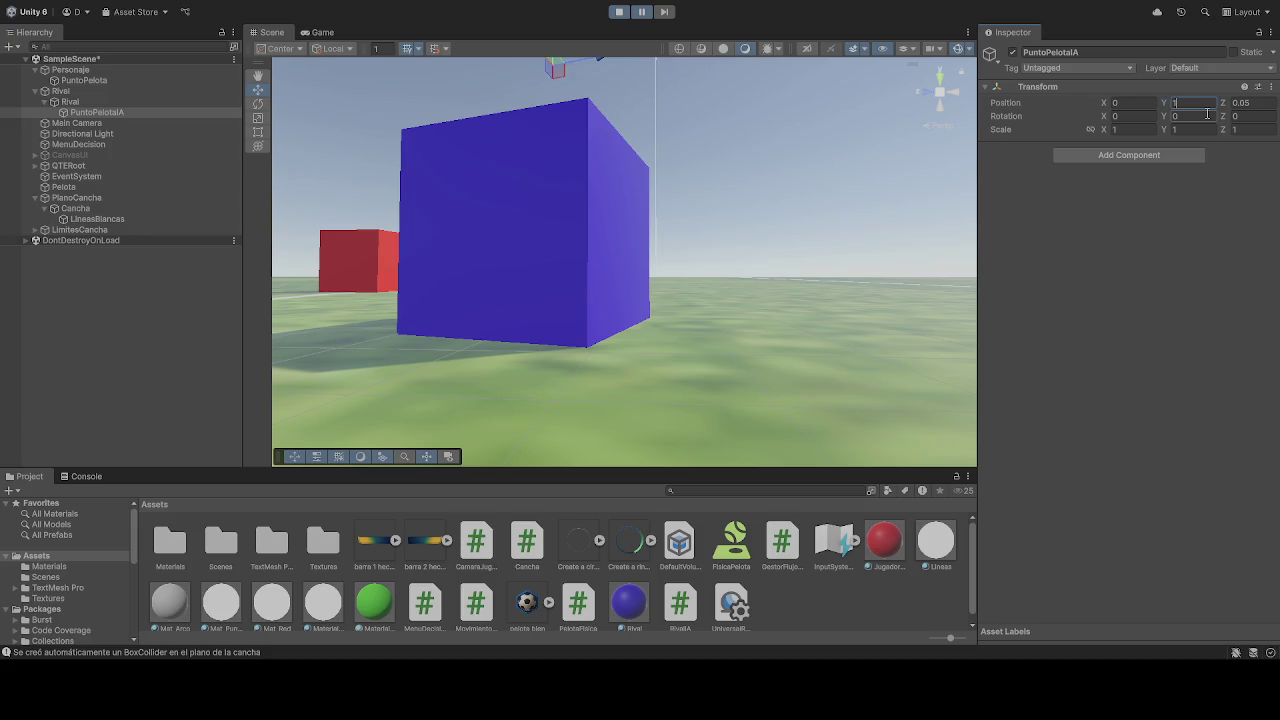
{"action": "key", "text": "BackSpace"}
{"action": "type", "text": ".5"}
{"action": "key", "text": "BackSpace"}
{"action": "type", "text": "0"}
{"action": "type", "text": "1"}
{"action": "key", "text": "BackSpace"}
{"action": "type", "text": ".5"}
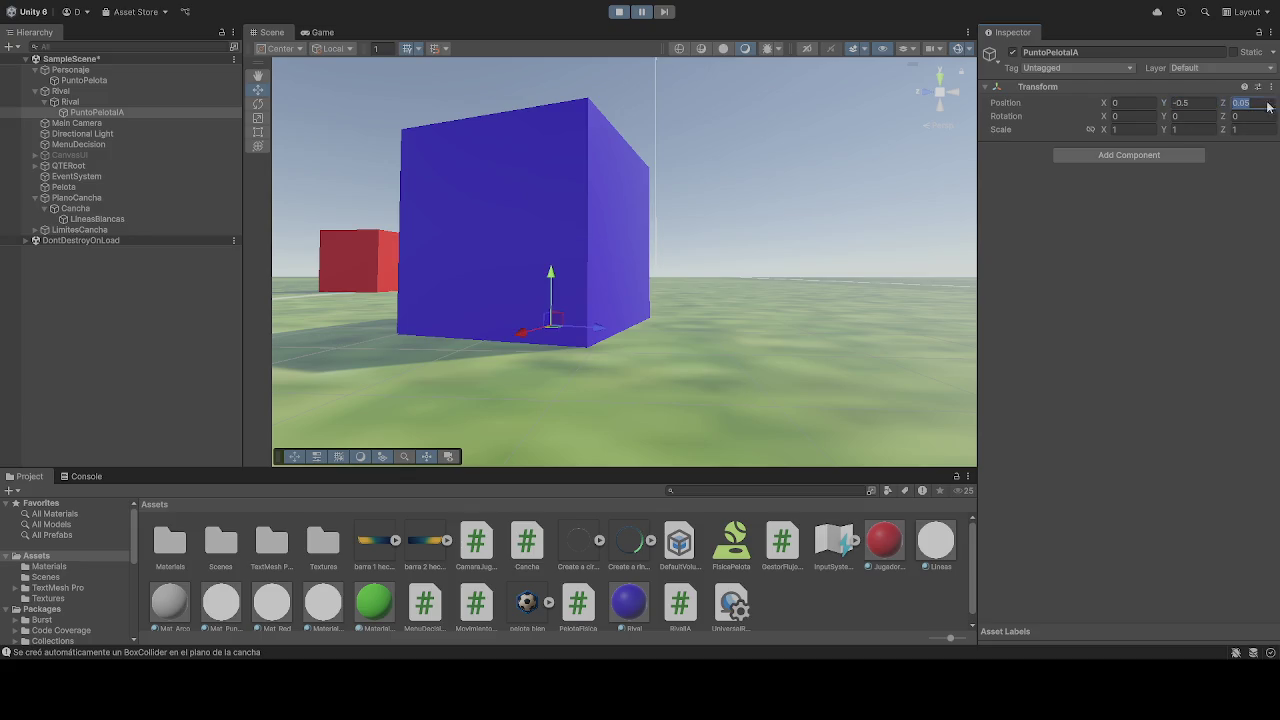
{"action": "type", "text": "1"}
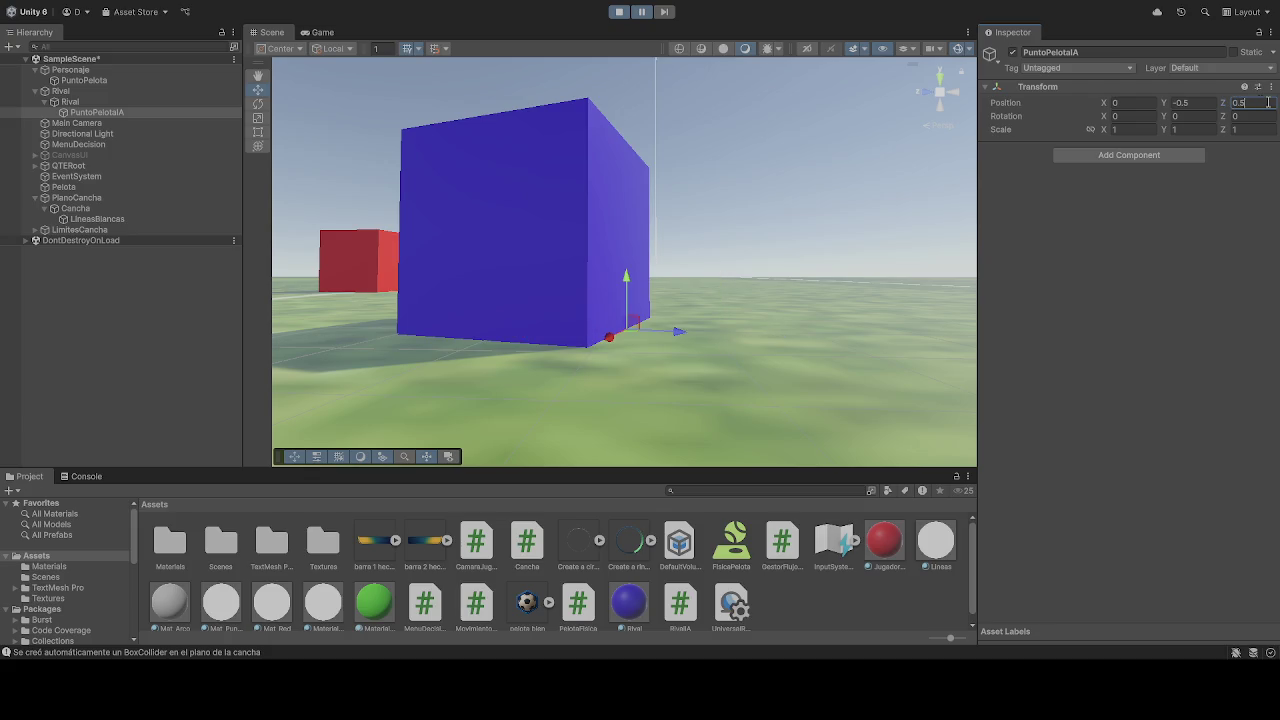
Pause the game and step frames while orbiting around the blue cube to check the point
{"action": "left_click", "coordinate": [641, 12]}
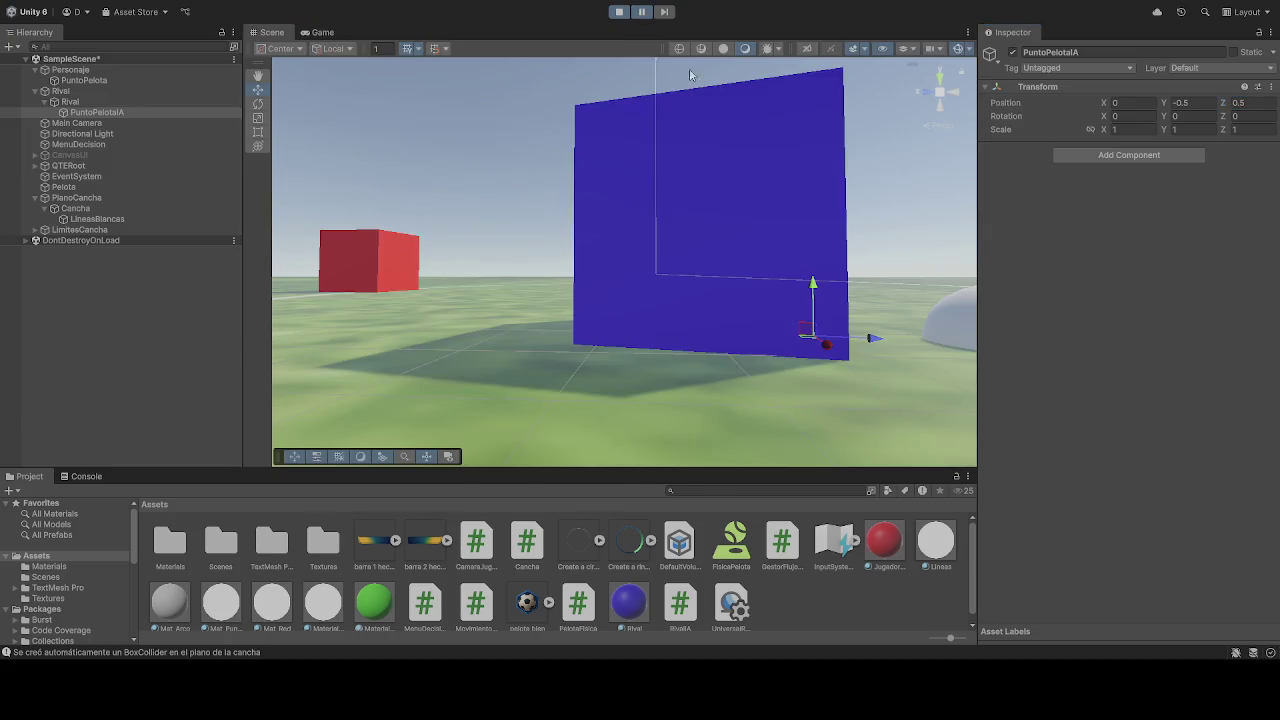
{"action": "left_click_drag", "start_coordinate": [760, 200], "coordinate": [810, 195]}
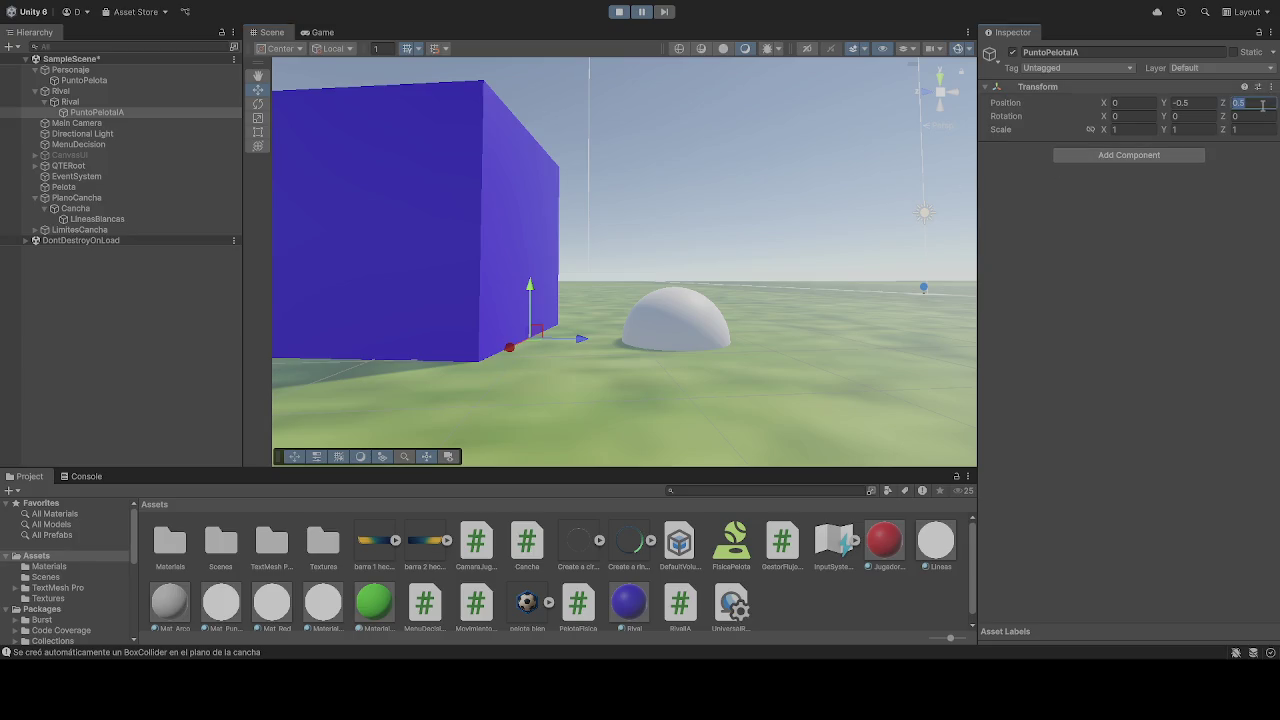
{"action": "left_click", "coordinate": [666, 14]}
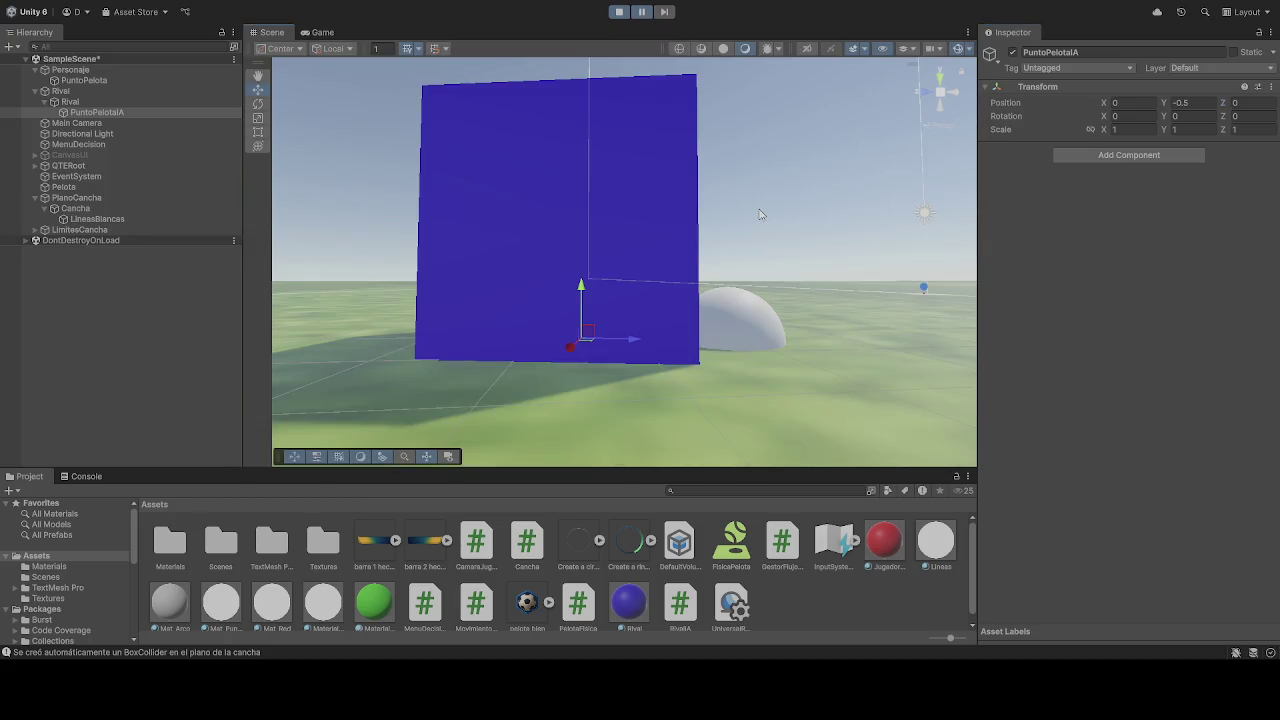
{"action": "mouse_move", "coordinate": [760, 216]}
{"action": "left_mouse_down"}
{"action": "mouse_move", "coordinate": [731, 206]}
{"action": "mouse_move", "coordinate": [884, 217]}
{"action": "left_mouse_up"}
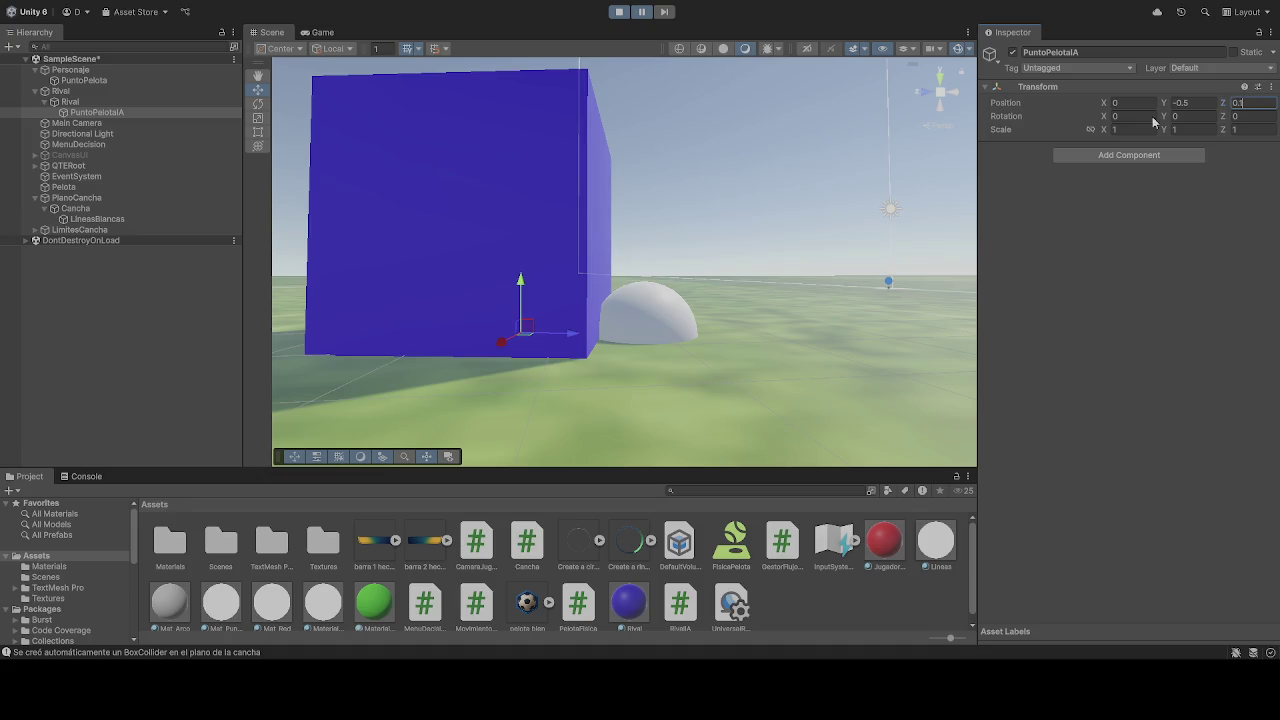
{"action": "left_click", "coordinate": [674, 13]}
{"action": "left_click_drag", "start_coordinate": [808, 153], "coordinate": [802, 160]}
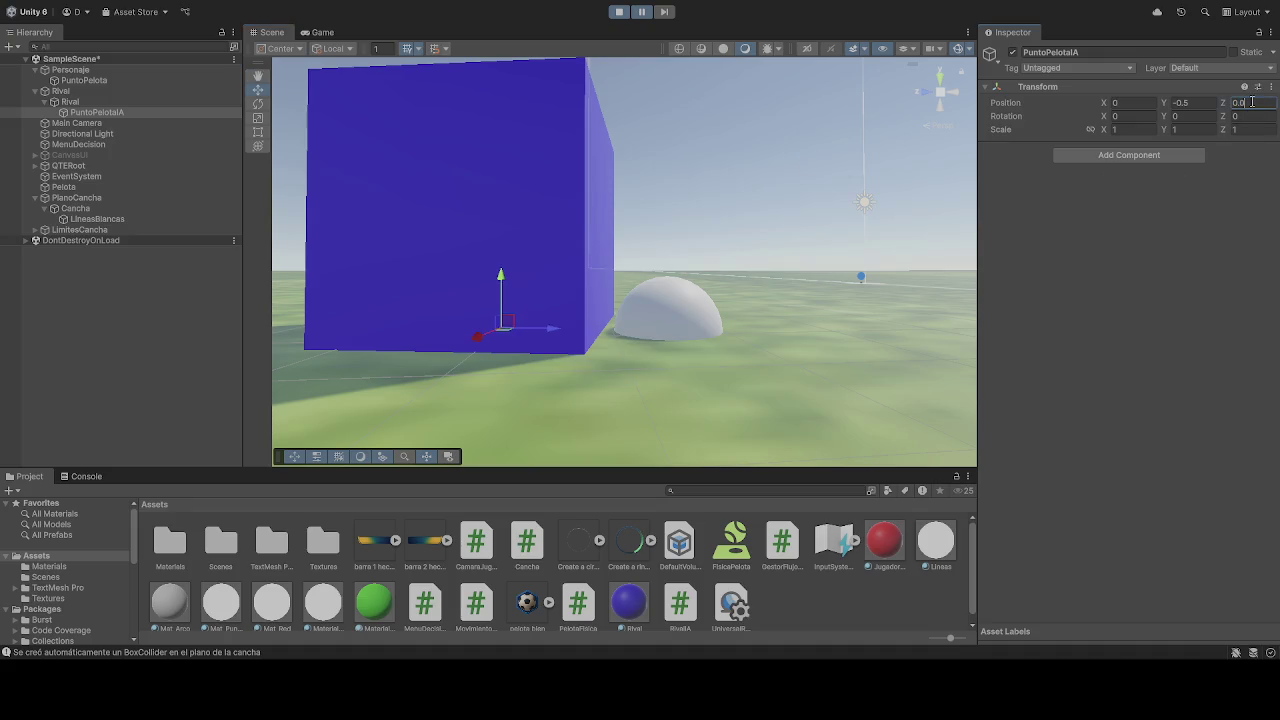
{"action": "type", "text": "5"}
{"action": "left_click", "coordinate": [648, 16]}
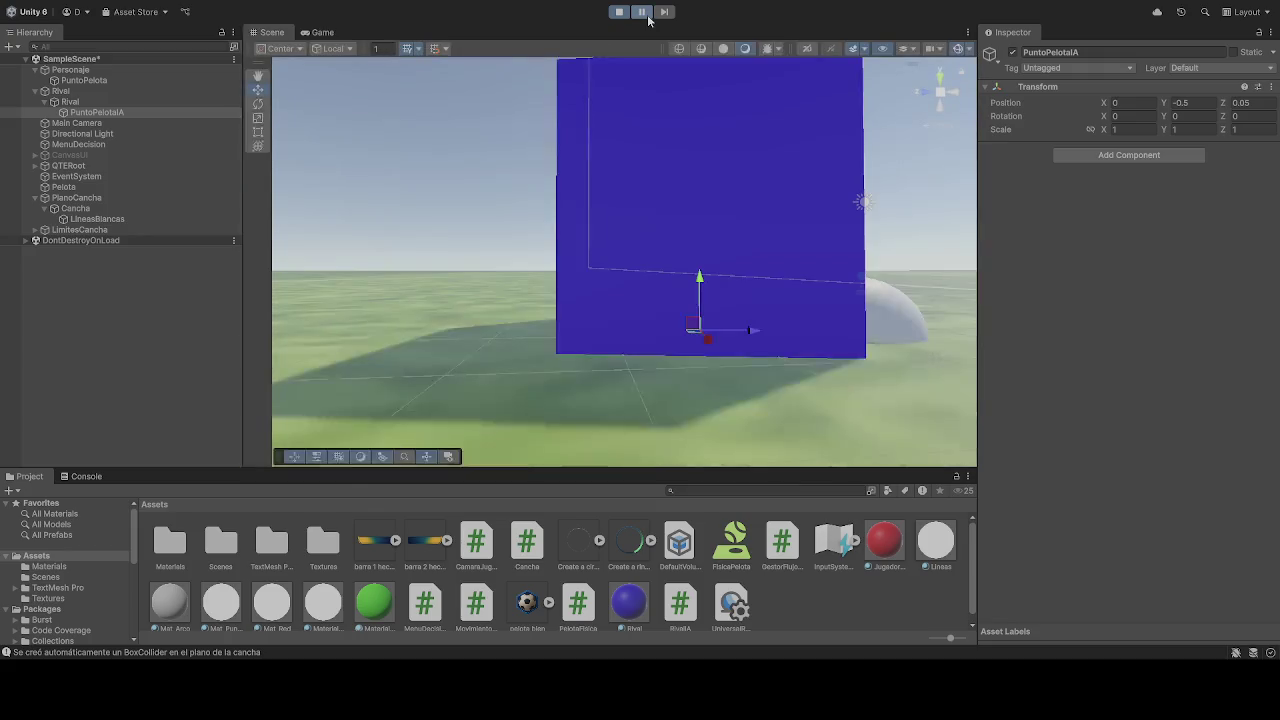
{"action": "left_click_drag", "start_coordinate": [757, 117], "coordinate": [778, 134]}
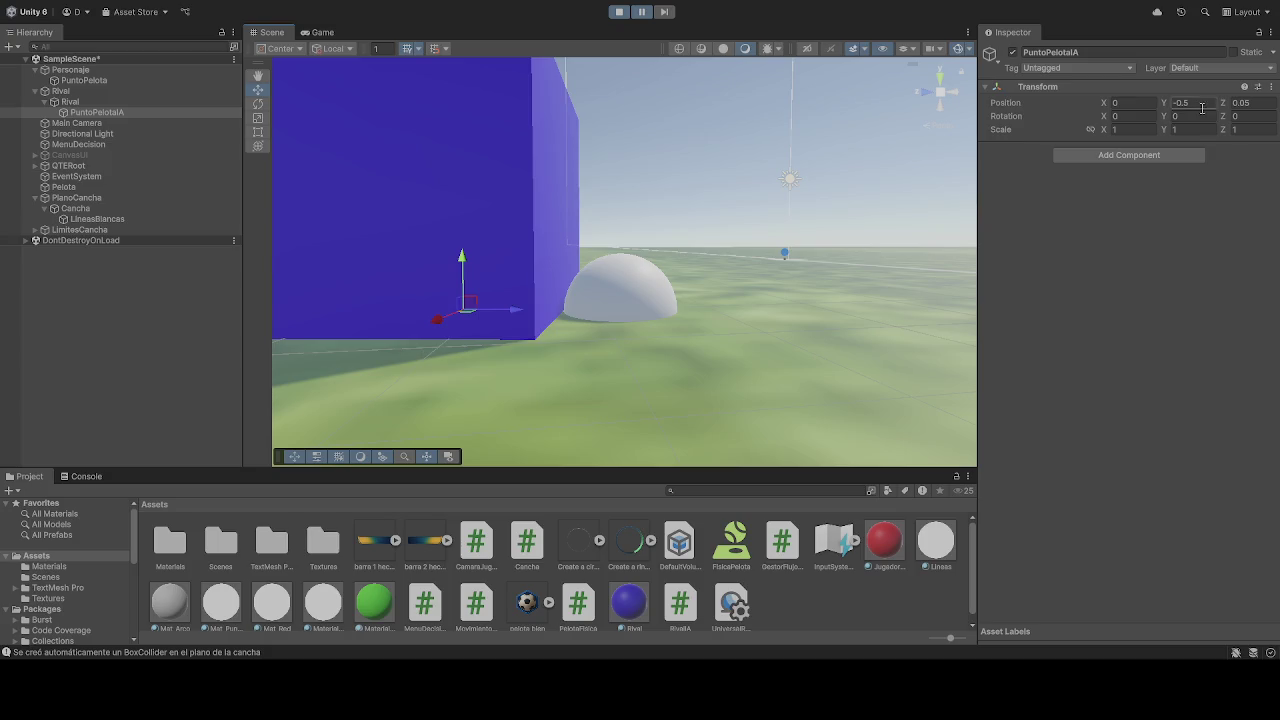
Set Position Y to a small negative value and step the game to check the ball against the cube
{"action": "type", "text": "-0.0"}
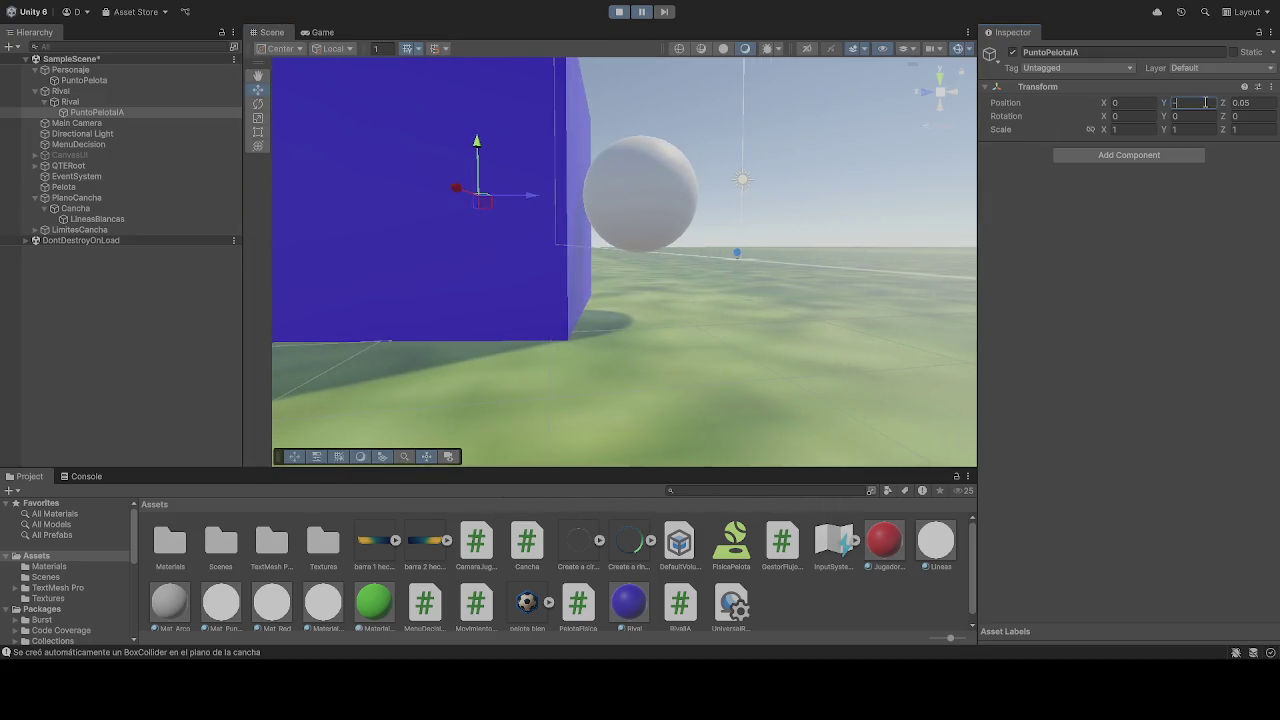
{"action": "key", "text": "BackSpace"}
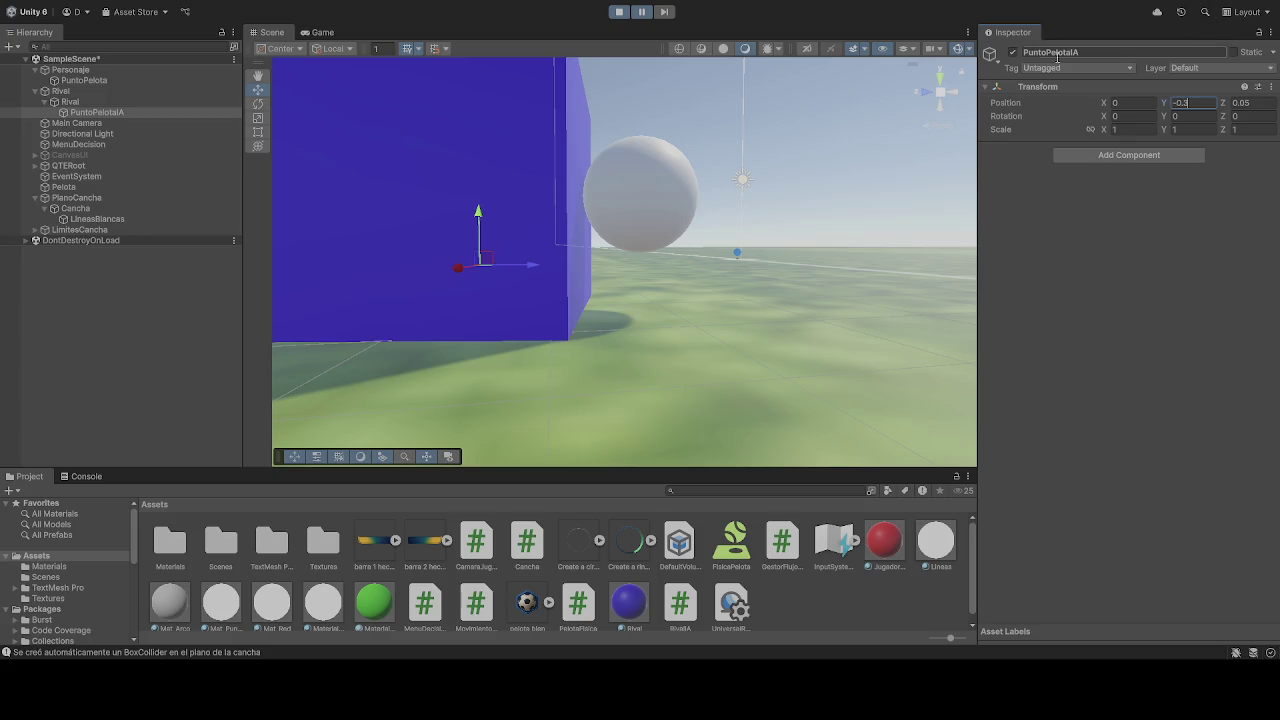
{"action": "left_click", "coordinate": [642, 12]}
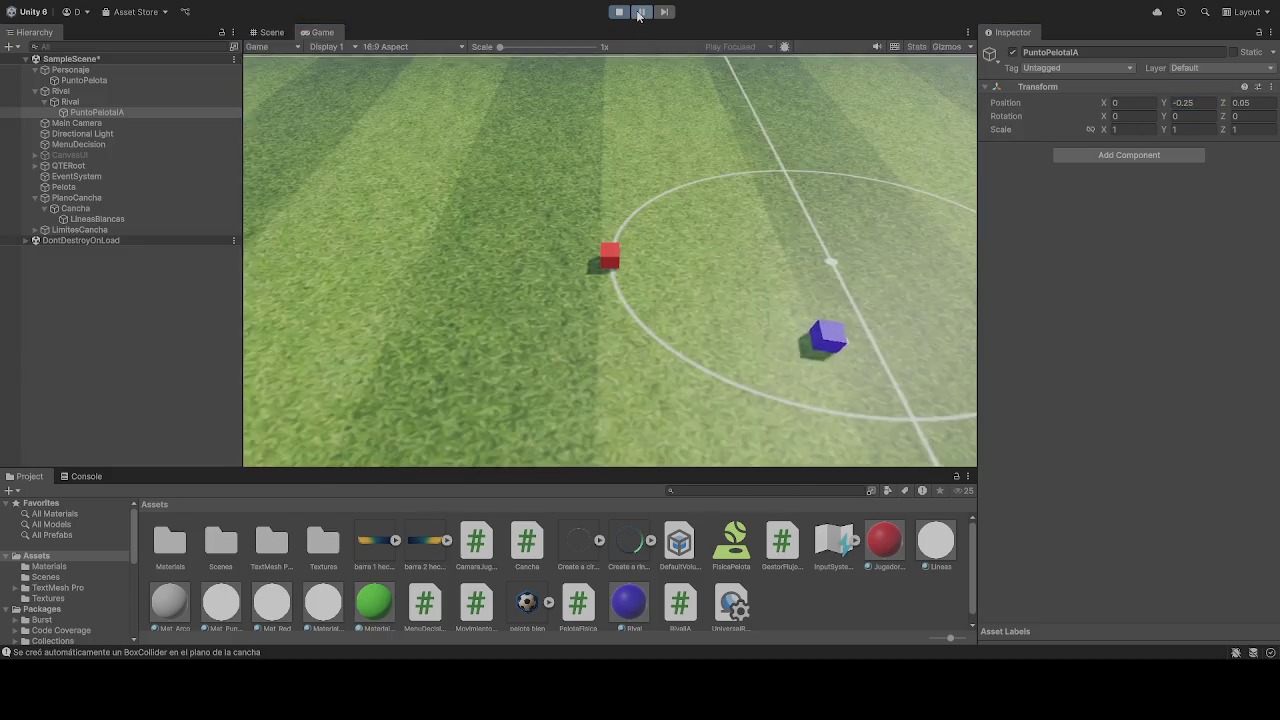
{"action": "mouse_move", "coordinate": [732, 70]}
{"action": "left_mouse_down"}
{"action": "mouse_move", "coordinate": [820, 120]}
{"action": "mouse_move", "coordinate": [765, 113]}
{"action": "mouse_move", "coordinate": [787, 102]}
{"action": "left_mouse_up"}
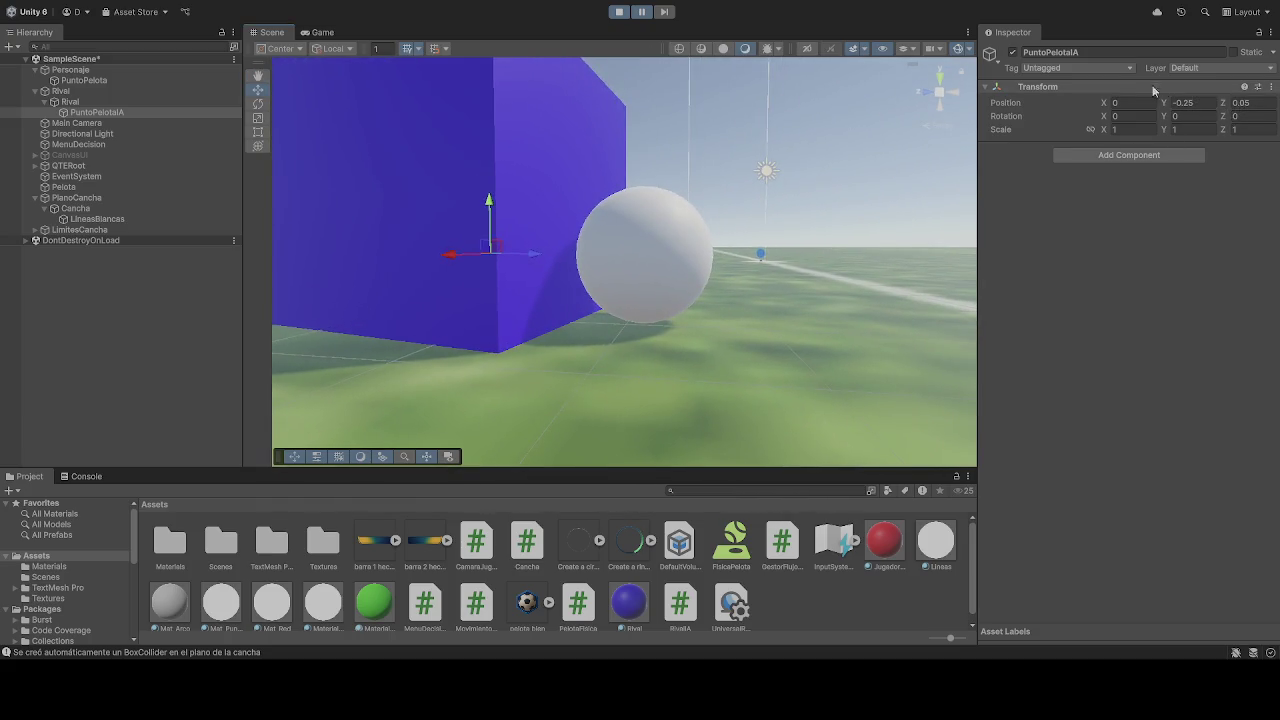
Restart Play with PuntoPelotaIA at Y -0.25 and watch the rival dribble beside the red cube in Scene view
{"action": "left_click", "coordinate": [616, 13]}
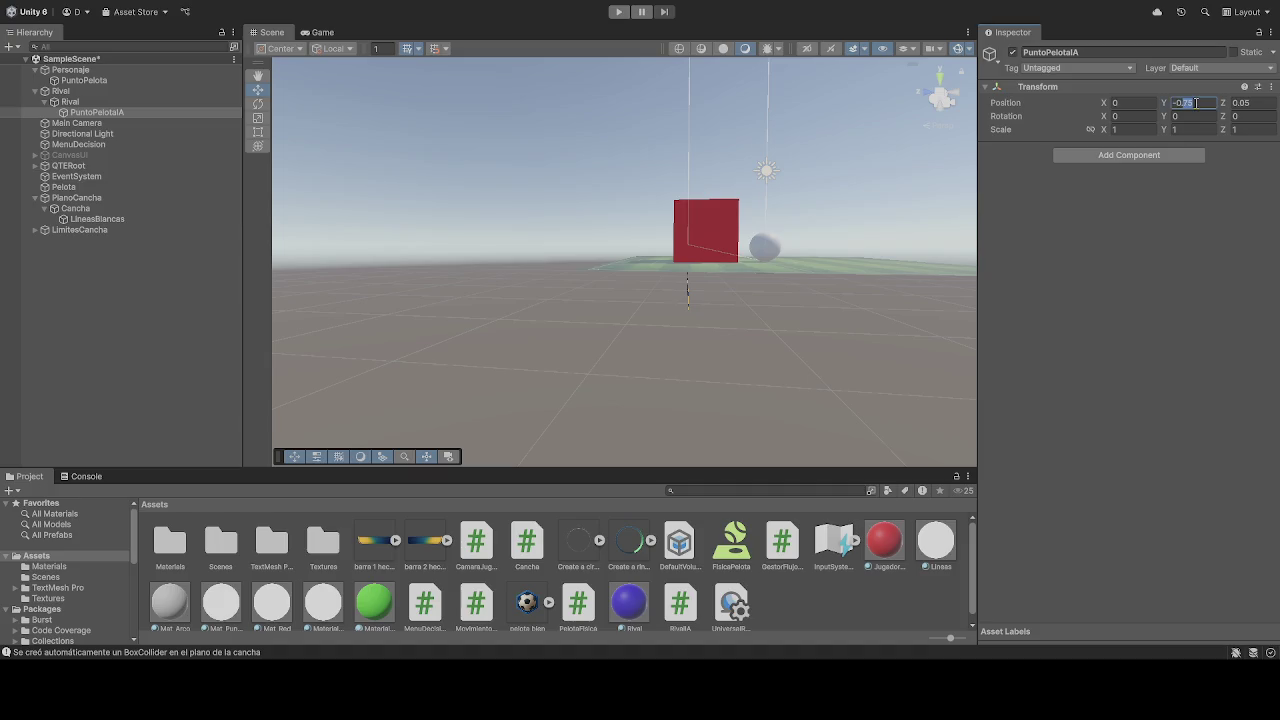
{"action": "left_click", "coordinate": [616, 12]}
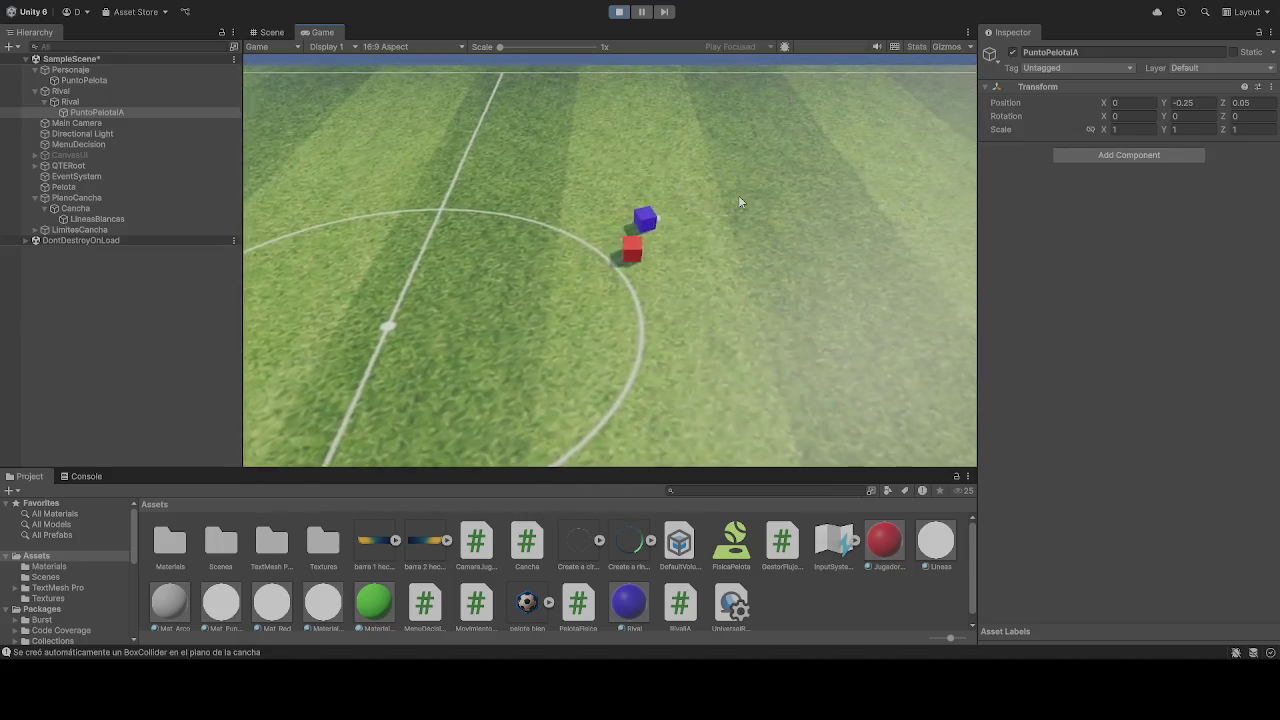
{"action": "key", "text": "ctrl+1"}
{"action": "mouse_move", "coordinate": [602, 194]}
{"action": "left_mouse_down"}
{"action": "mouse_move", "coordinate": [717, 175]}
{"action": "mouse_move", "coordinate": [694, 183]}
{"action": "mouse_move", "coordinate": [909, 194]}
{"action": "mouse_move", "coordinate": [903, 155]}
{"action": "mouse_move", "coordinate": [588, 103]}
{"action": "mouse_move", "coordinate": [750, 115]}
{"action": "mouse_move", "coordinate": [1177, 208]}
{"action": "mouse_move", "coordinate": [371, 274]}
{"action": "mouse_move", "coordinate": [517, 163]}
{"action": "mouse_move", "coordinate": [530, 168]}
{"action": "mouse_move", "coordinate": [500, 175]}
{"action": "left_mouse_up"}
{"action": "left_click", "coordinate": [619, 12]}
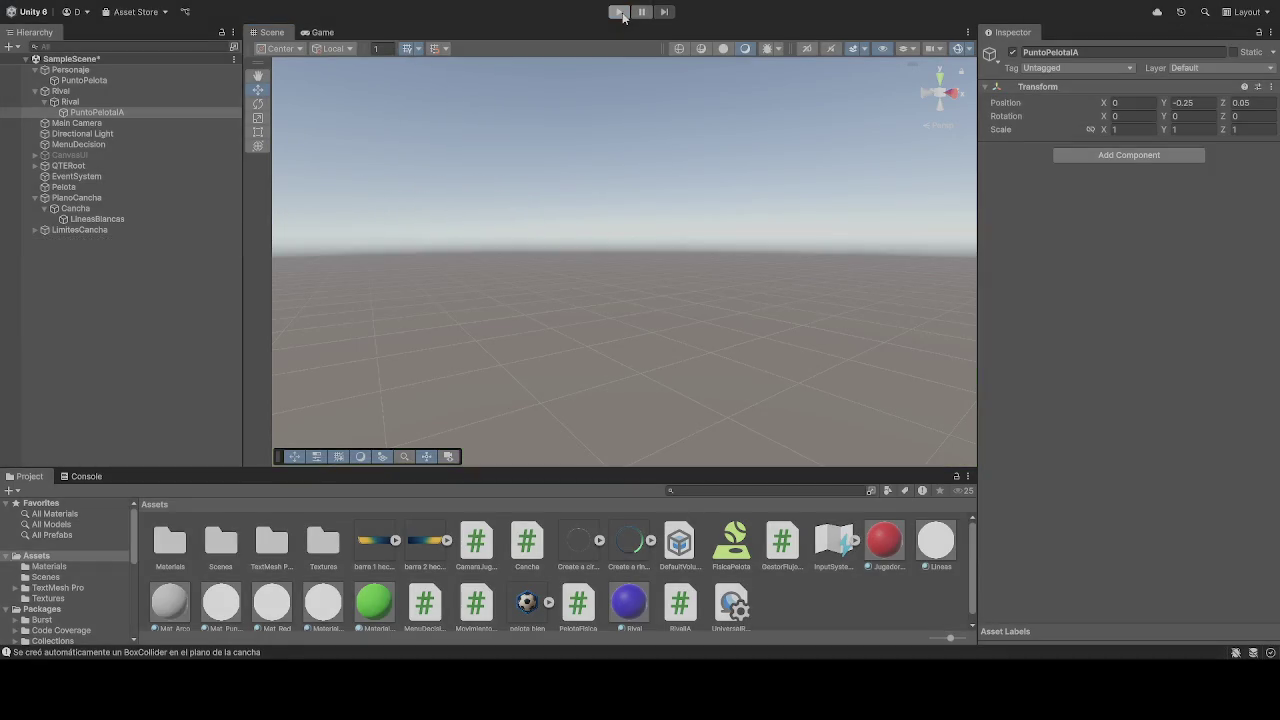
{"action": "left_click", "coordinate": [86, 103]}
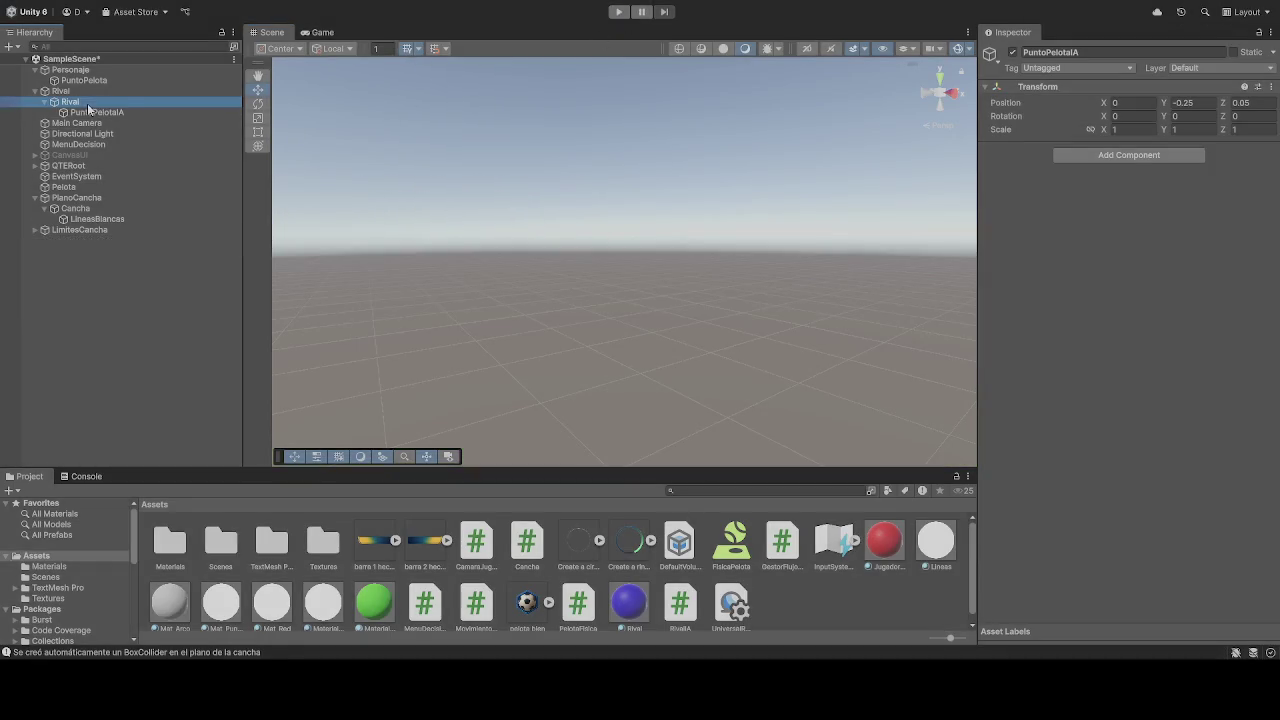
Deactivate the Rival cube and play-test the game without it in Scene view
{"action": "left_click", "coordinate": [1014, 53]}
{"action": "left_click", "coordinate": [619, 12]}
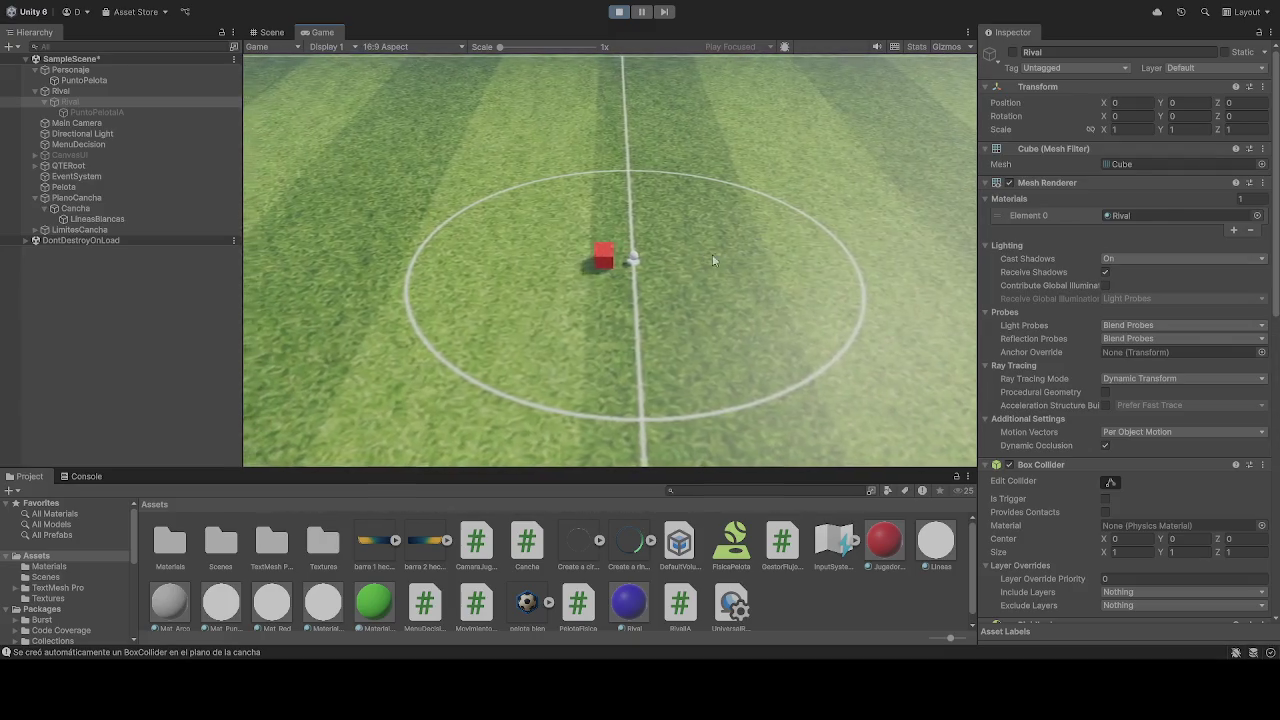
{"action": "left_click", "coordinate": [272, 32]}
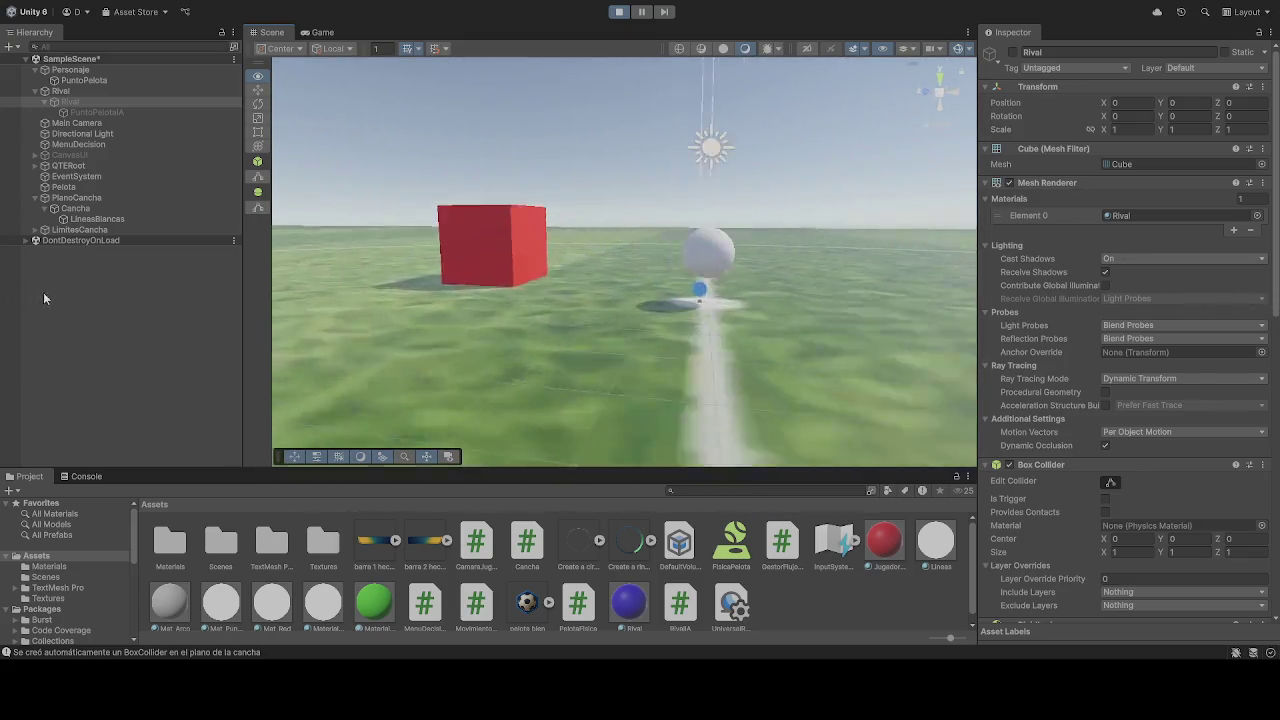
{"action": "left_click", "coordinate": [620, 13]}
Check the Pelota ball's Rigidbody and play-test again, framing the ball in Scene view
{"action": "left_click", "coordinate": [79, 189]}
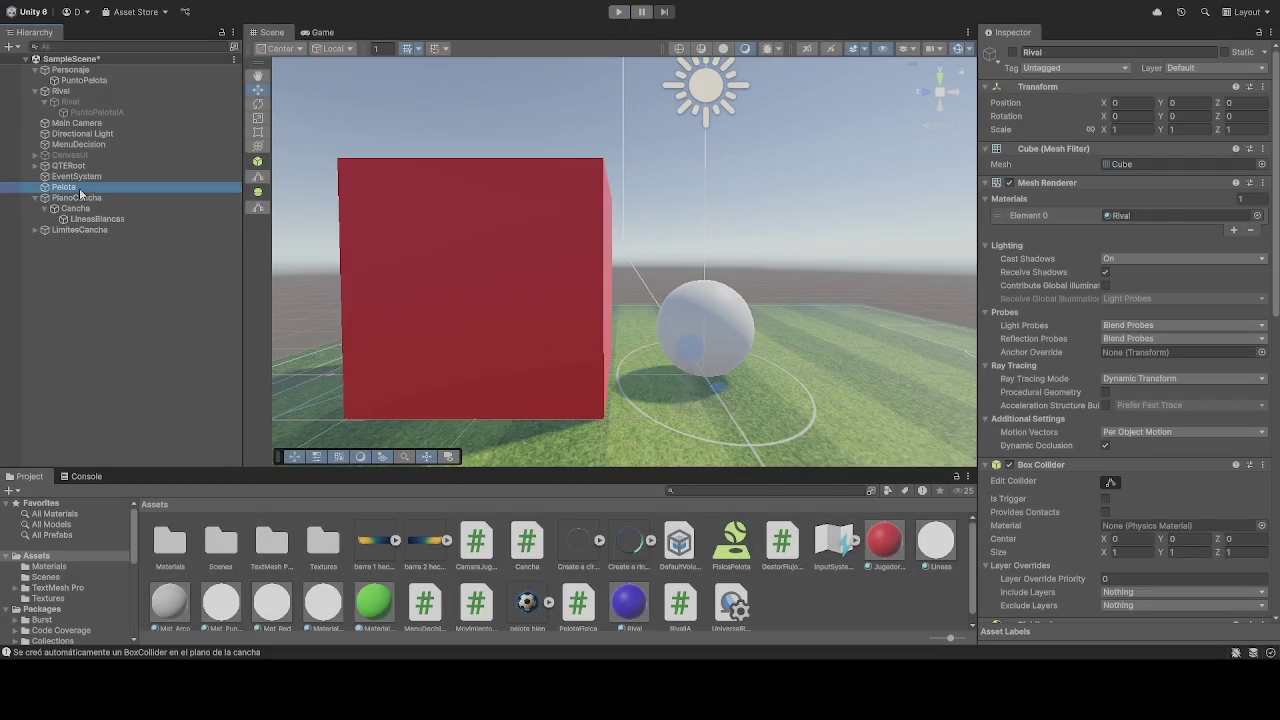
{"action": "scroll", "coordinate": [1192, 490], "scroll_direction": "down", "scroll_amount": 5}
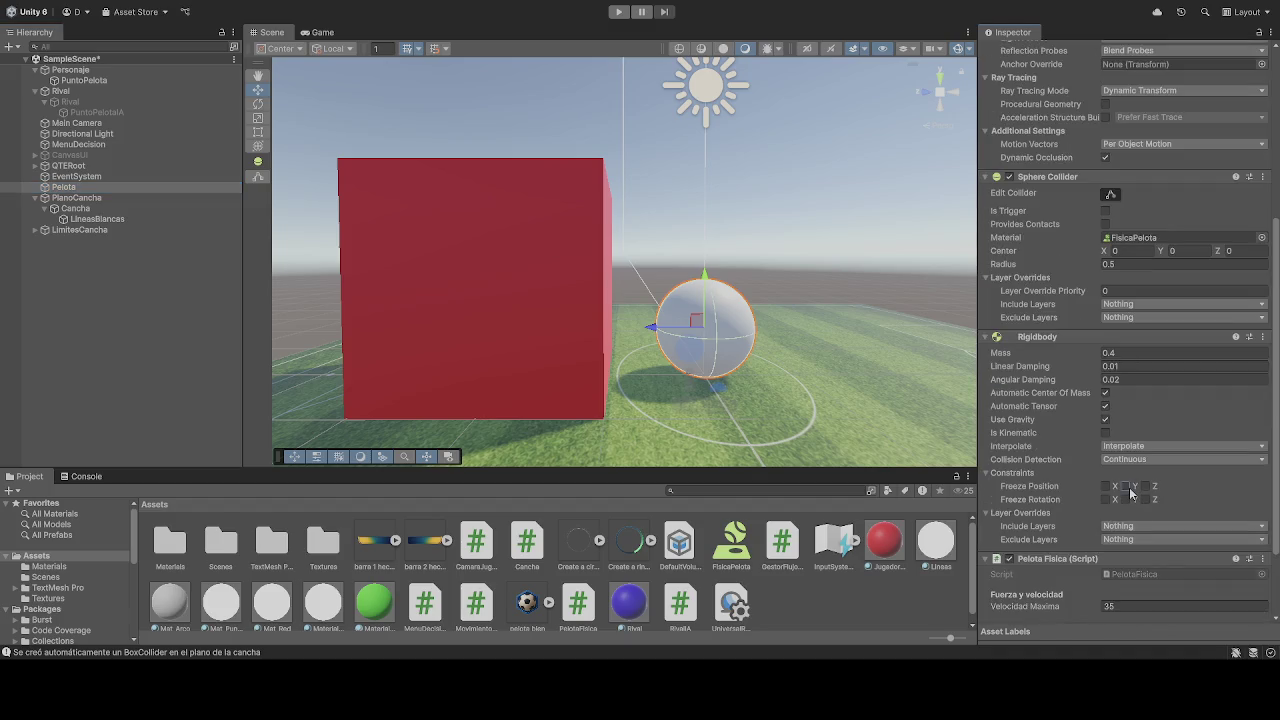
{"action": "left_click", "coordinate": [617, 13]}
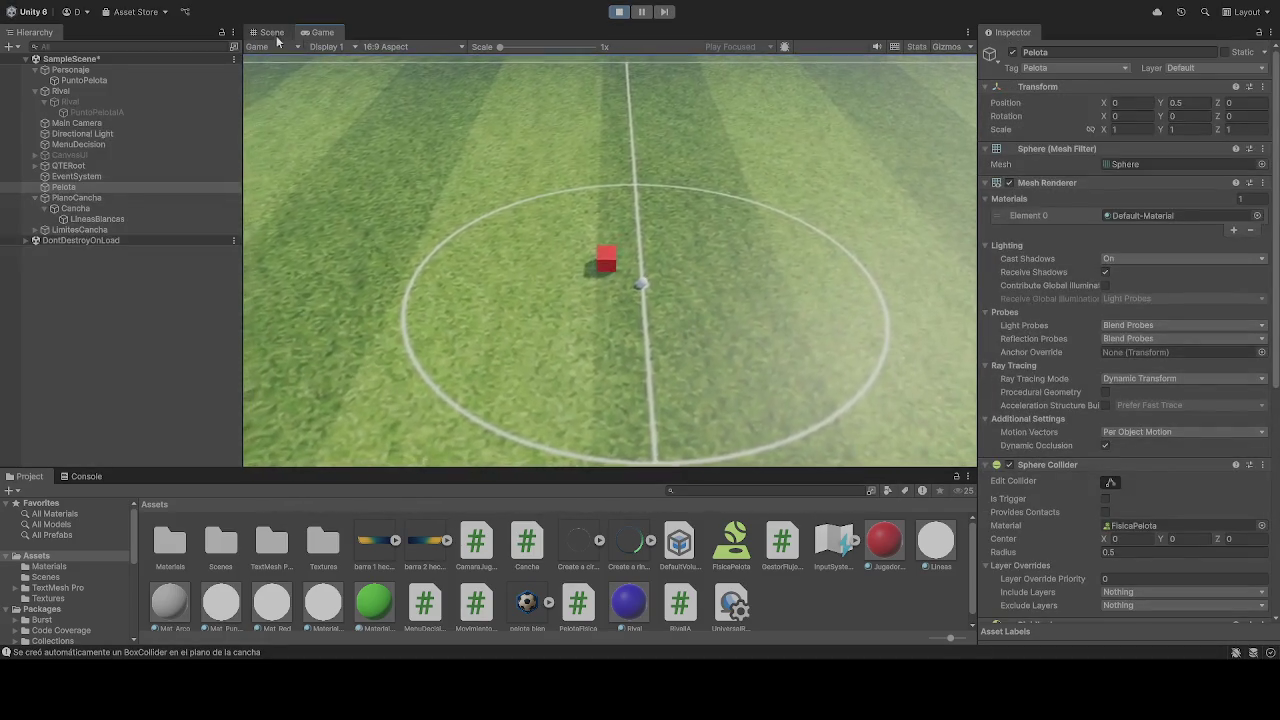
{"action": "key", "text": "ctrl+1"}
{"action": "key", "text": "f"}
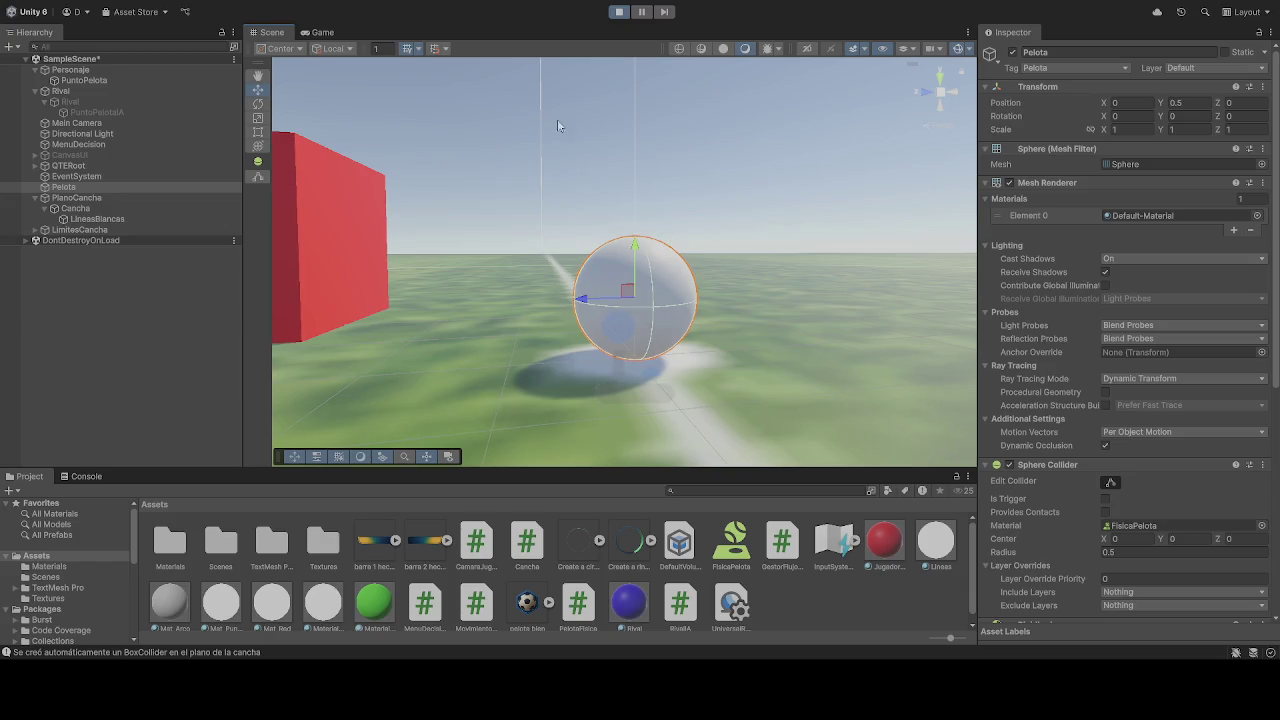
{"action": "left_click", "coordinate": [620, 12]}
{"action": "left_click", "coordinate": [70, 92]}
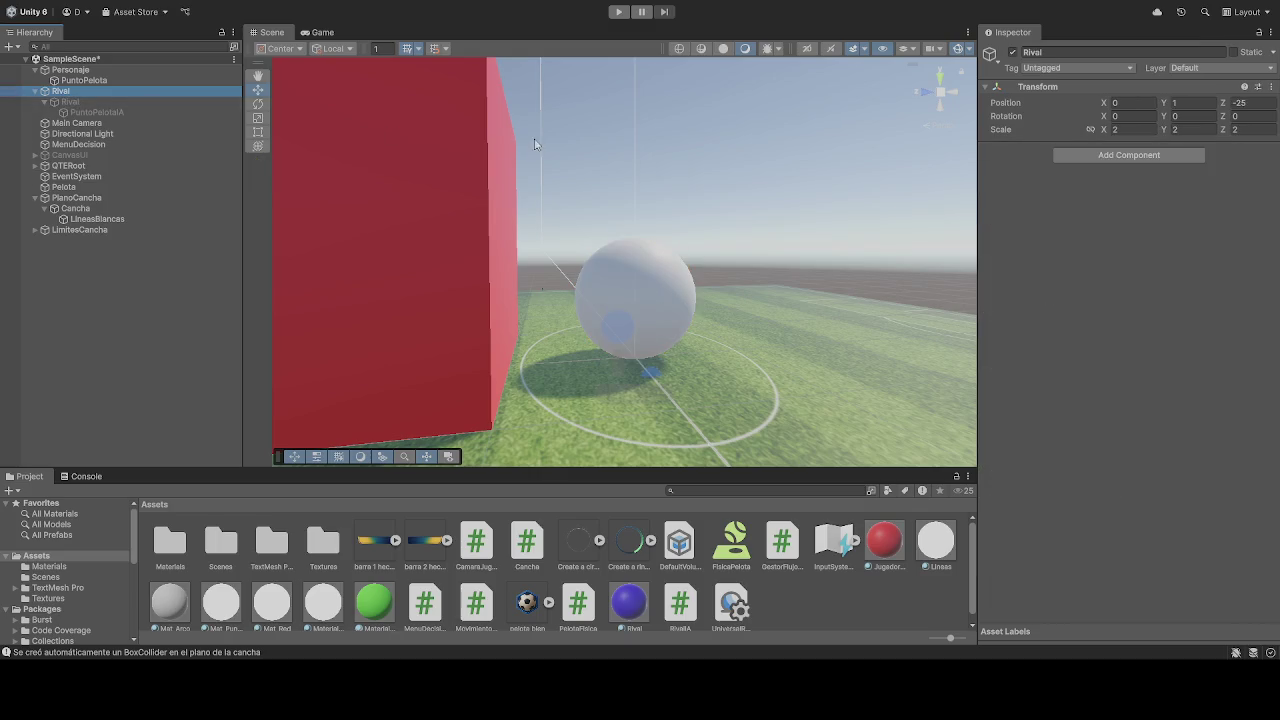
Activate the child Rival cube, run the game, and scroll down to its Rival IA script
{"action": "key", "text": "Down"}
{"action": "left_click", "coordinate": [1012, 52]}
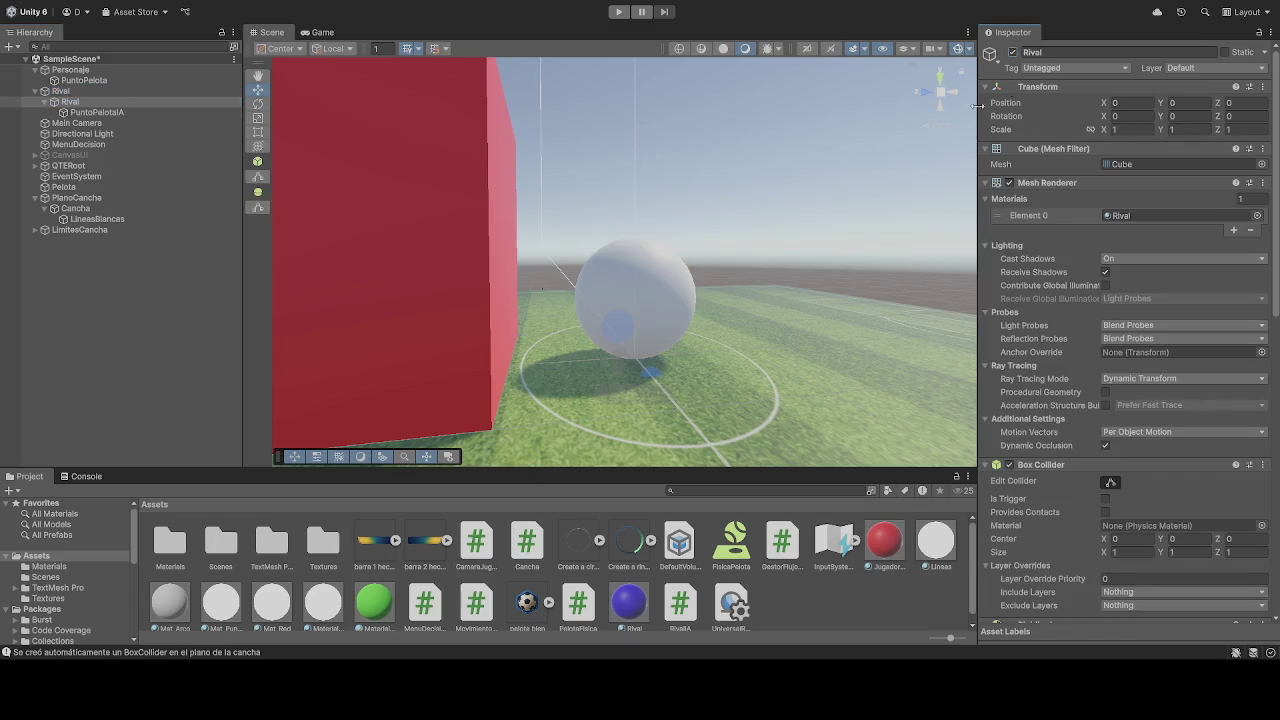
{"action": "left_click", "coordinate": [620, 12]}
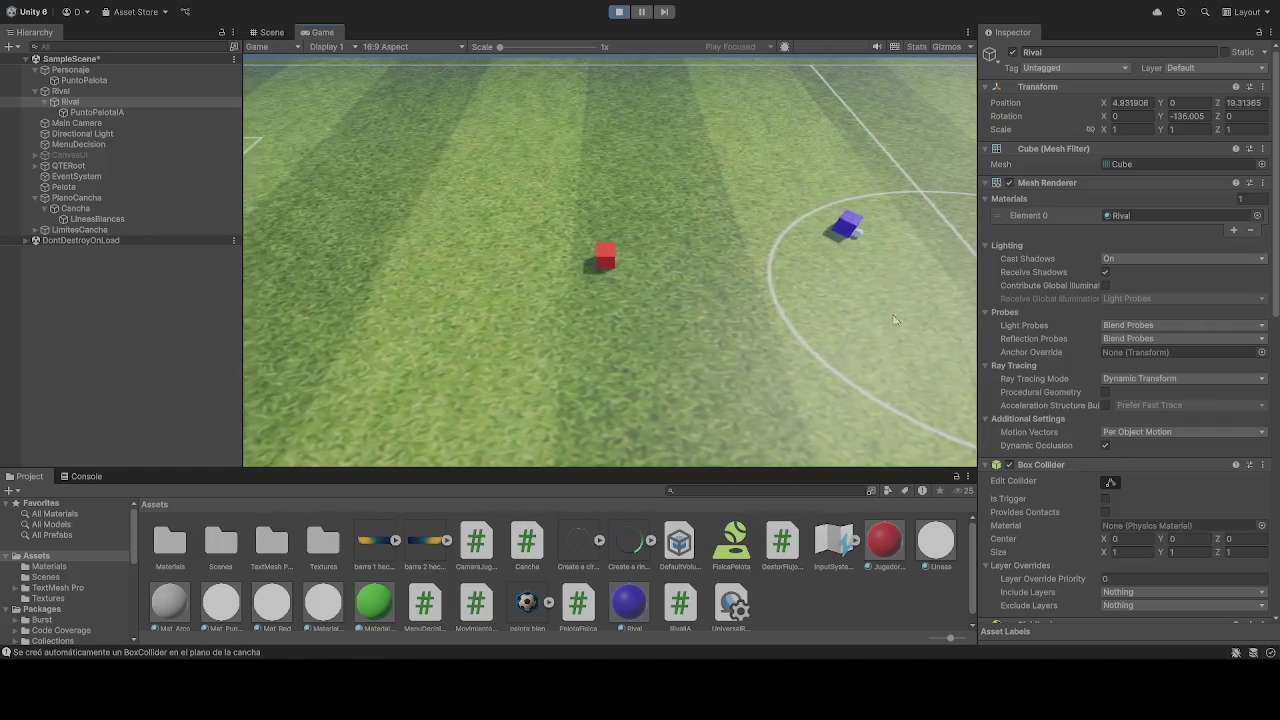
{"action": "scroll", "coordinate": [1190, 490], "scroll_direction": "down", "scroll_amount": 10}
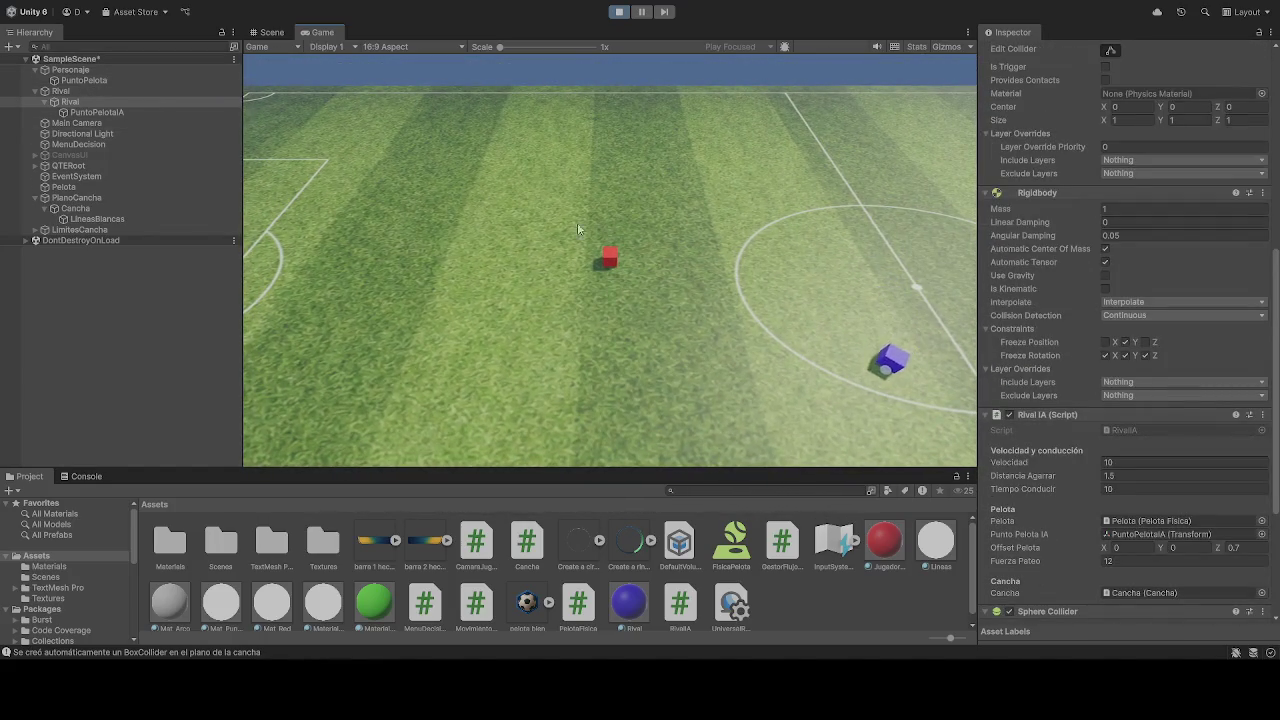
{"action": "scroll", "coordinate": [1081, 424], "scroll_direction": "down", "scroll_amount": 3}
{"action": "scroll", "coordinate": [1110, 437], "scroll_direction": "down", "scroll_amount": 3}
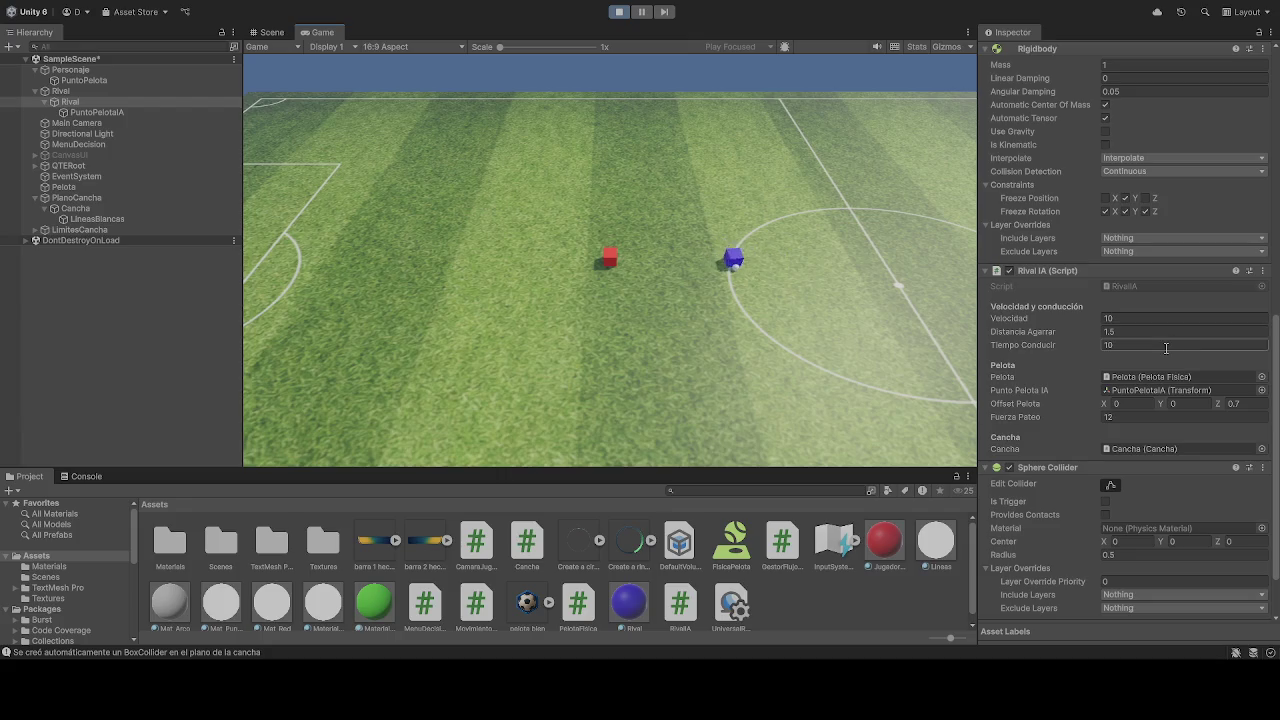
Set Tiempo Conducir to 1 and drive the red cube left and right across the field
{"action": "type", "text": "1"}
{"action": "left_click", "coordinate": [743, 346]}
{"action": "key", "text": "d"}
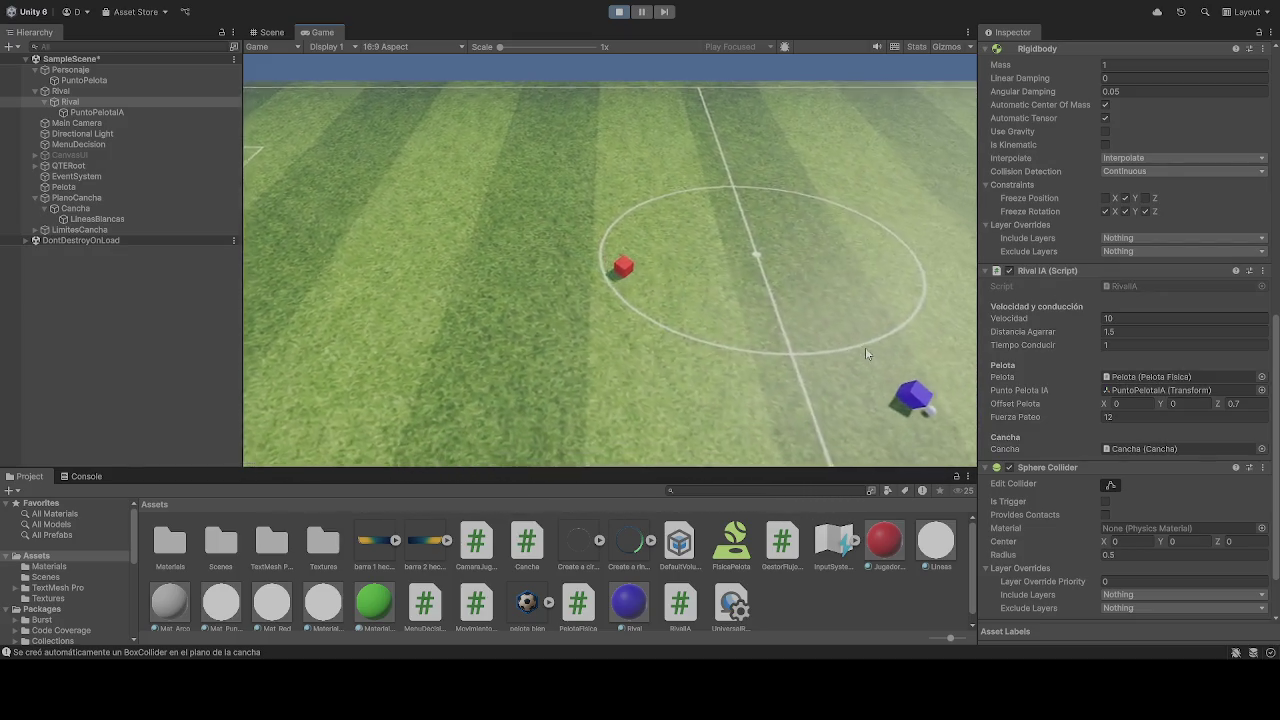
{"action": "key", "text": "d"}
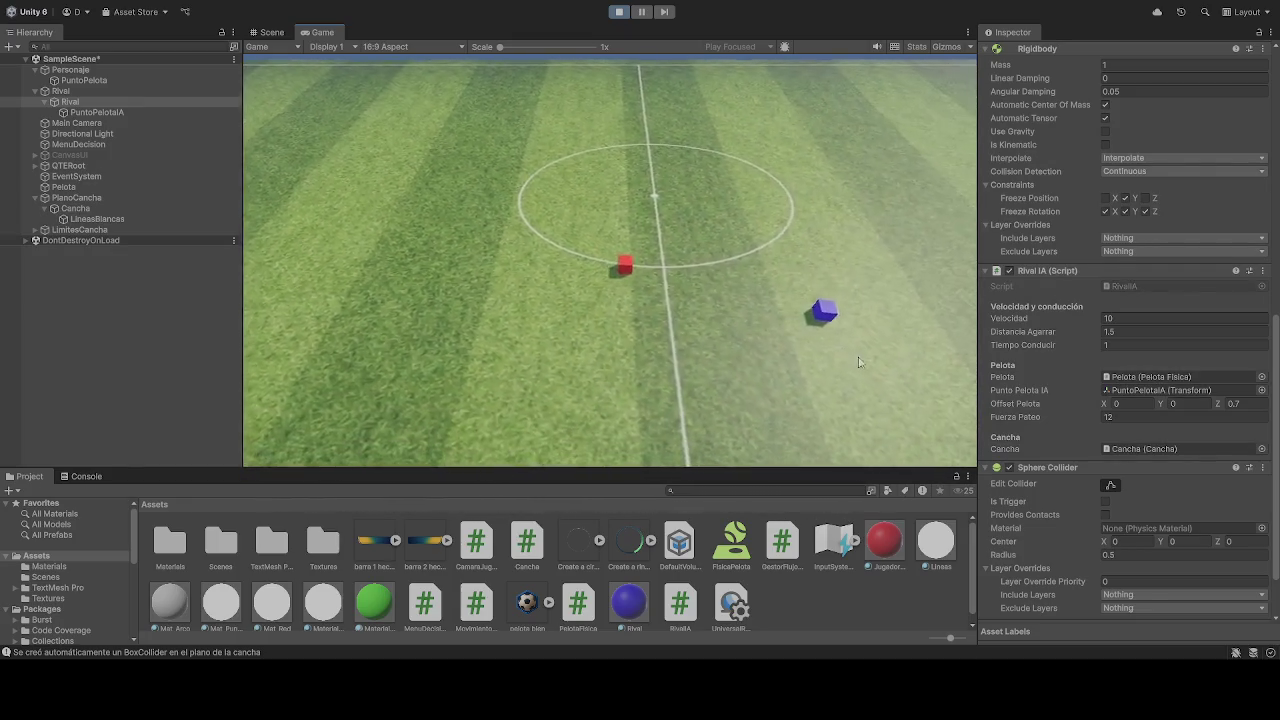
{"action": "key", "text": "a"}
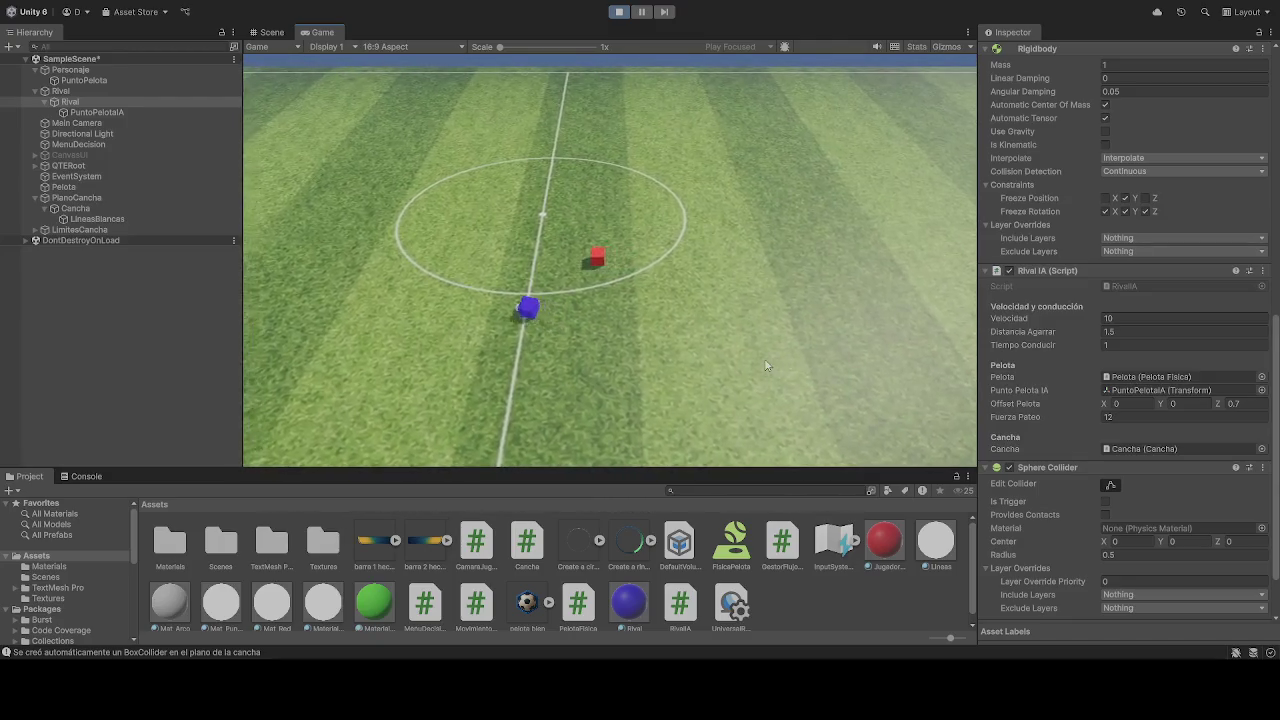
{"action": "key", "text": "a"}
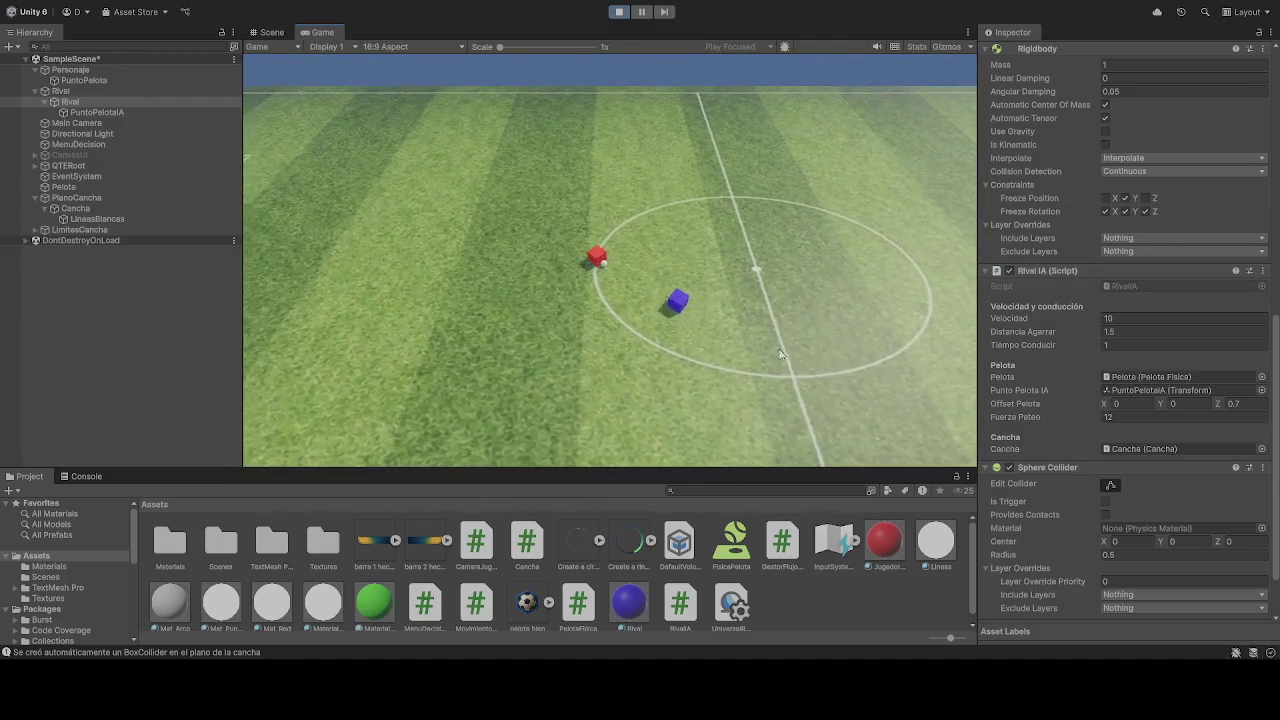
{"action": "key", "text": "d"}
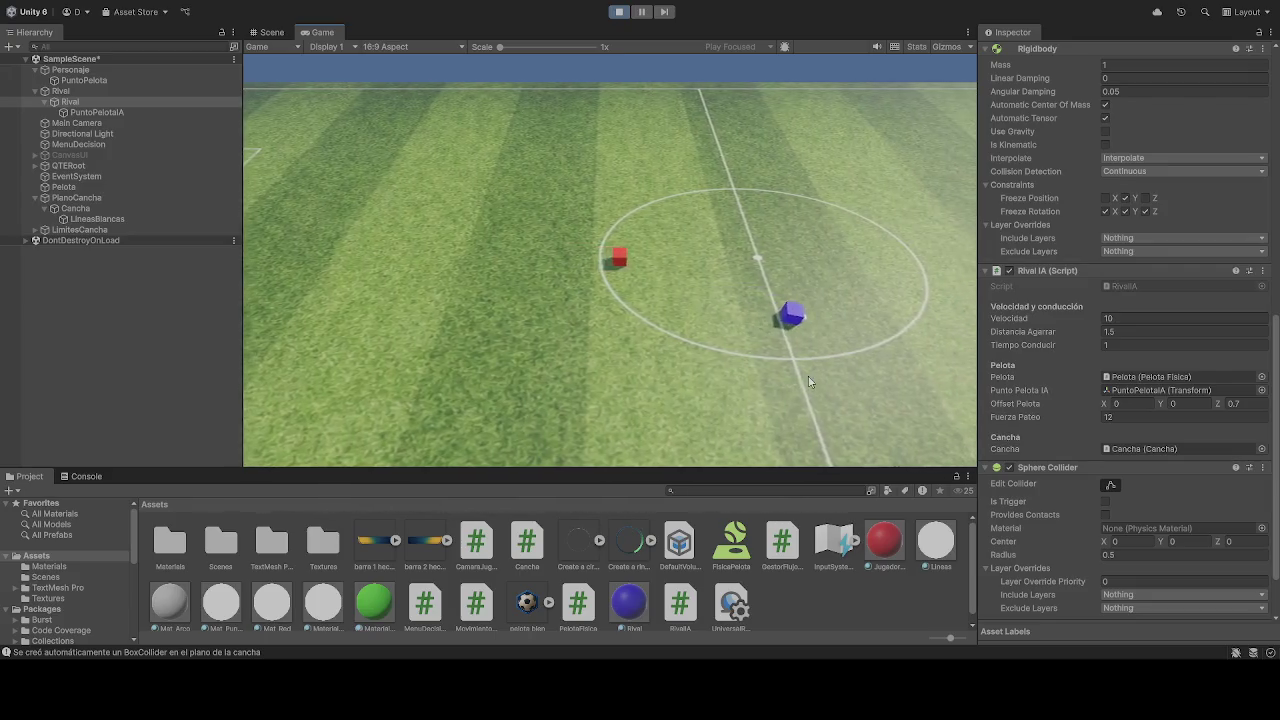
{"action": "key", "text": "d"}
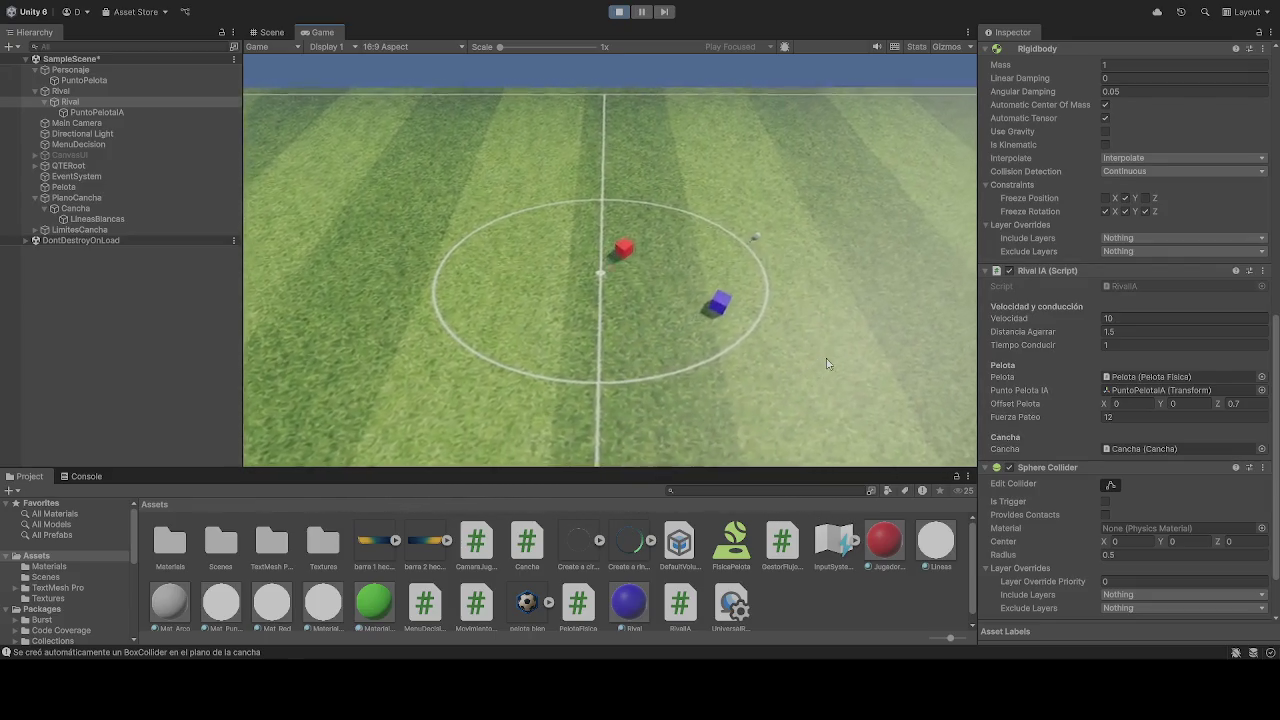
Drive the red cube up and down around the centre spot, then restart the game
{"action": "key", "text": "w"}
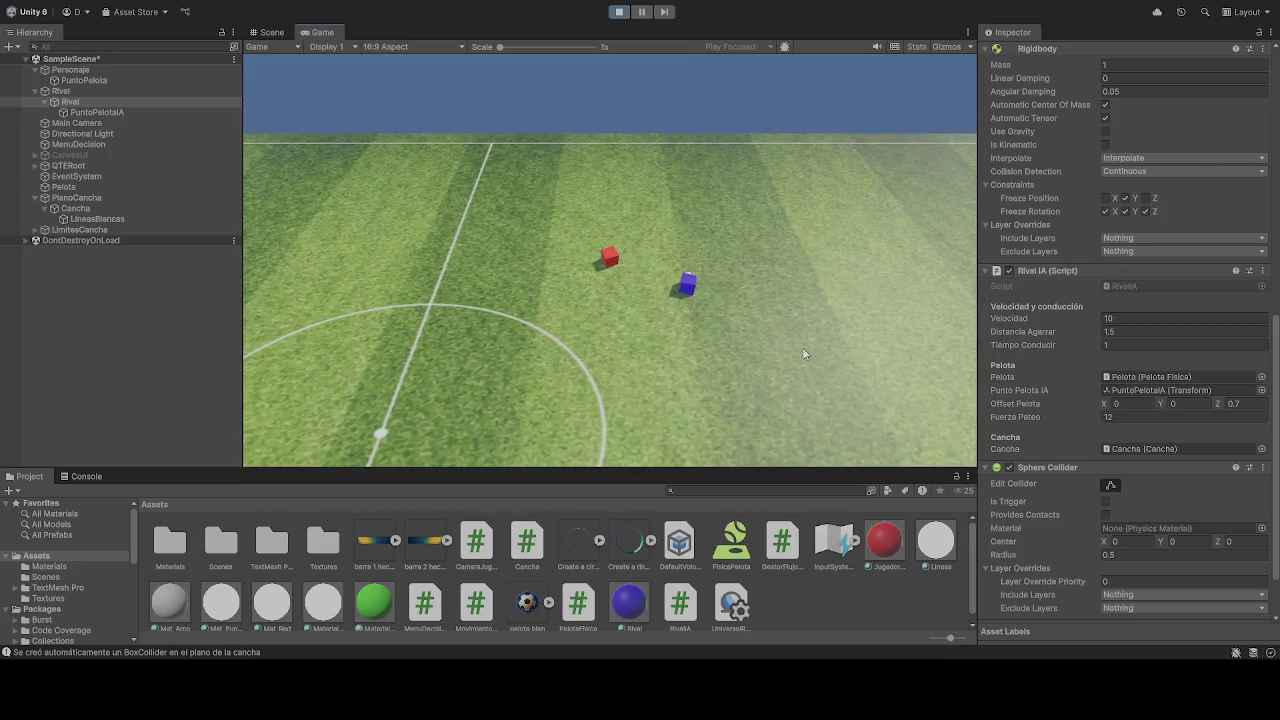
{"action": "key", "text": "a"}
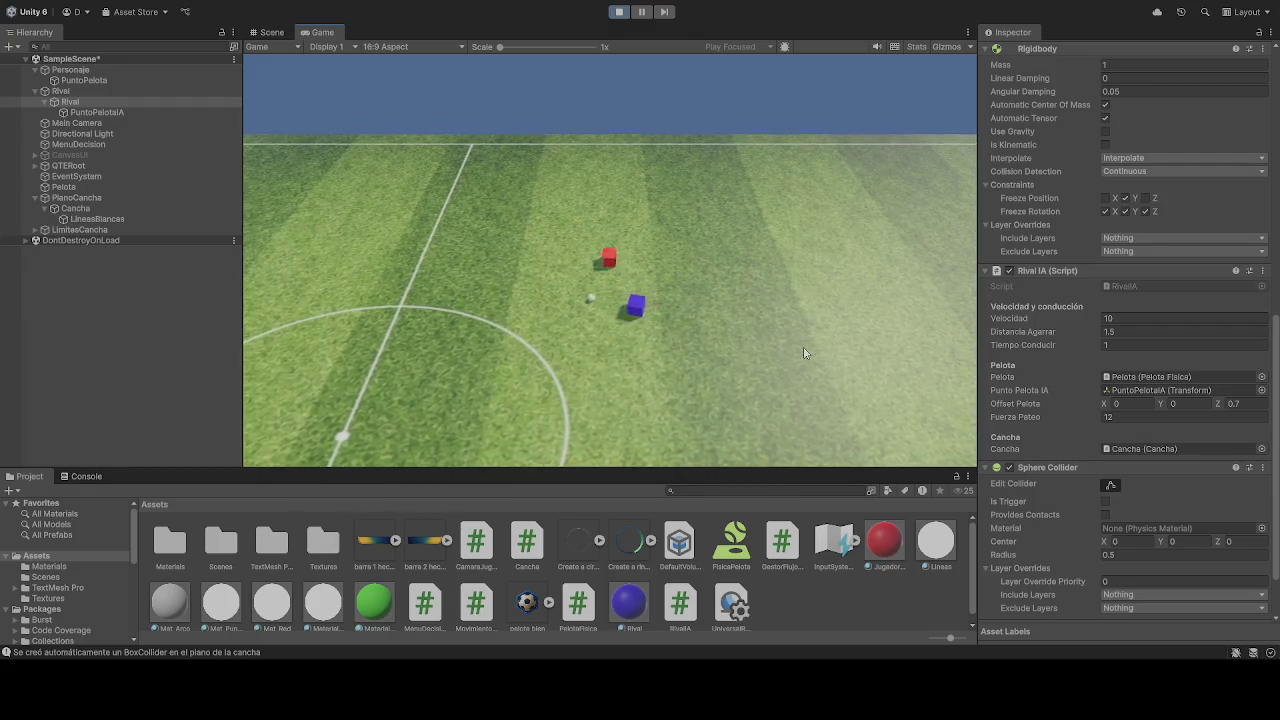
{"action": "key", "text": "d"}
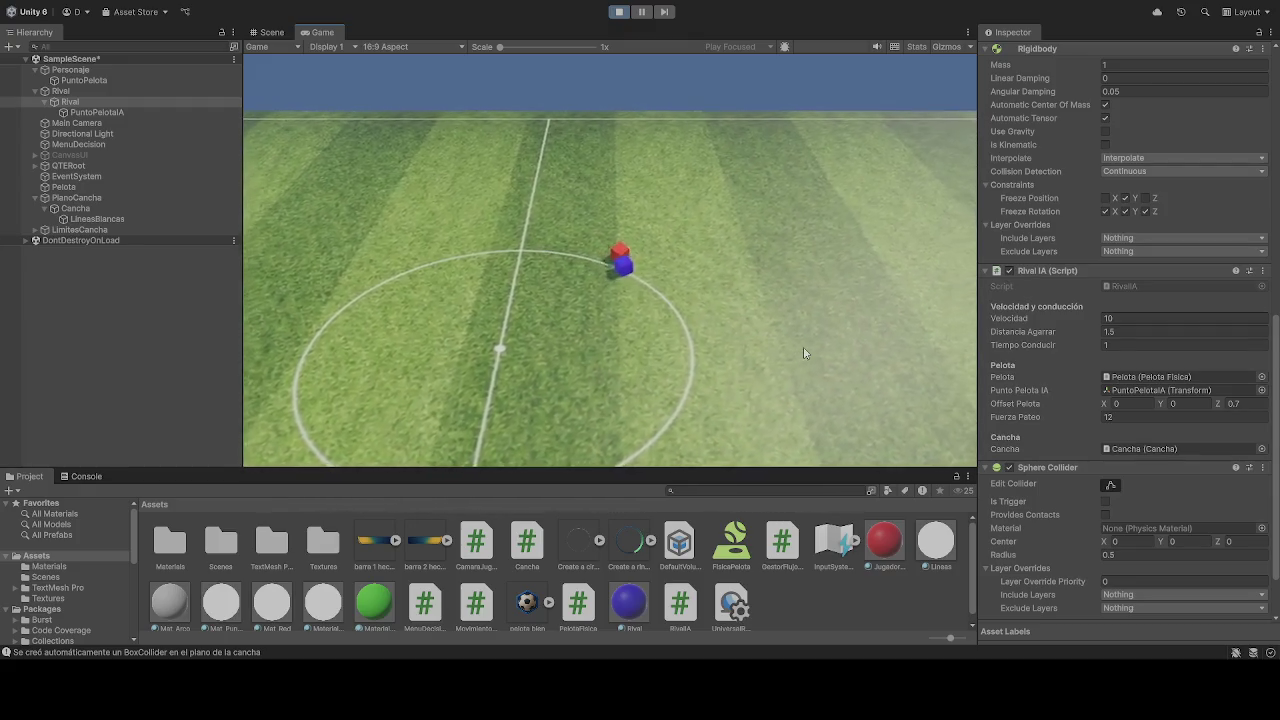
{"action": "key", "text": "w"}
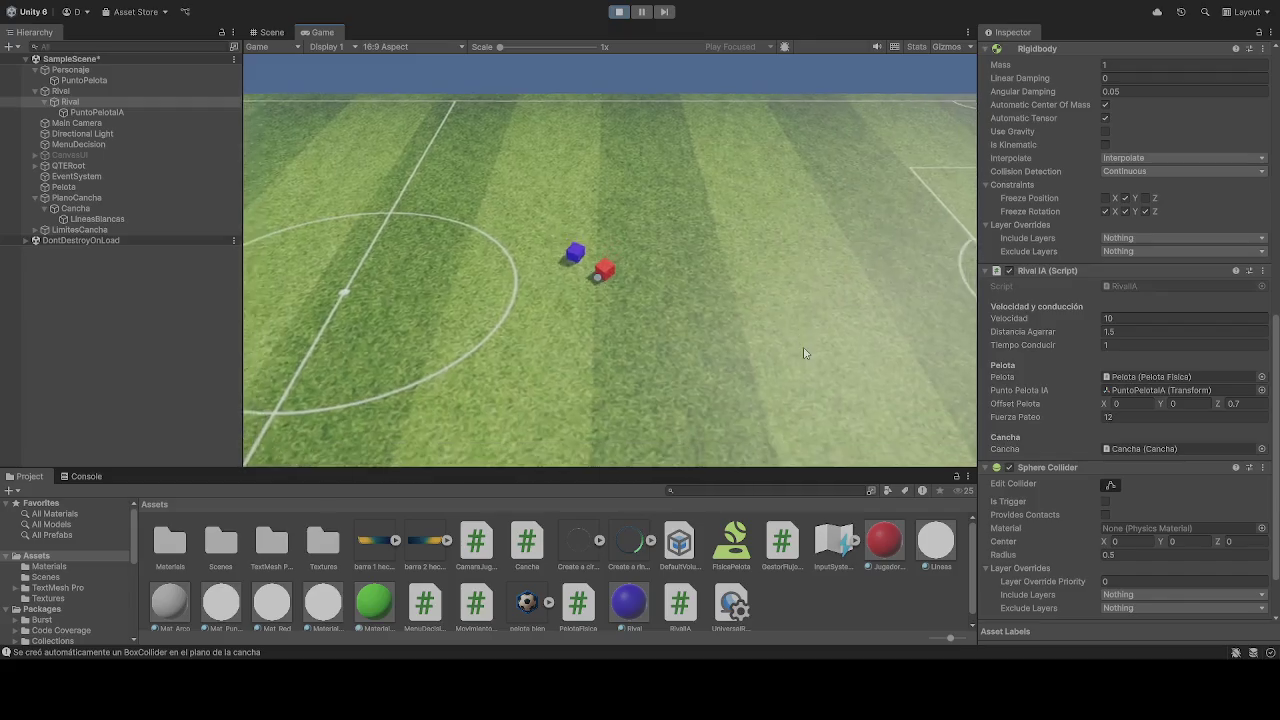
{"action": "key", "text": "a"}
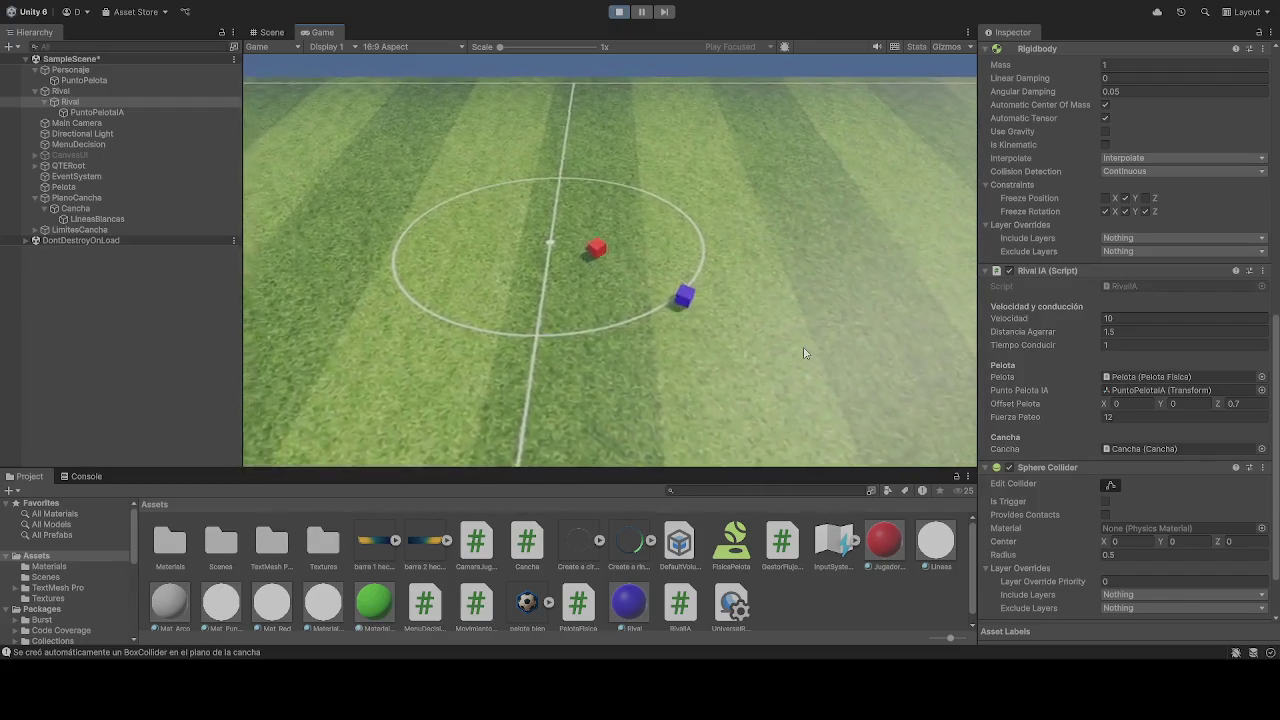
{"action": "key", "text": "s"}
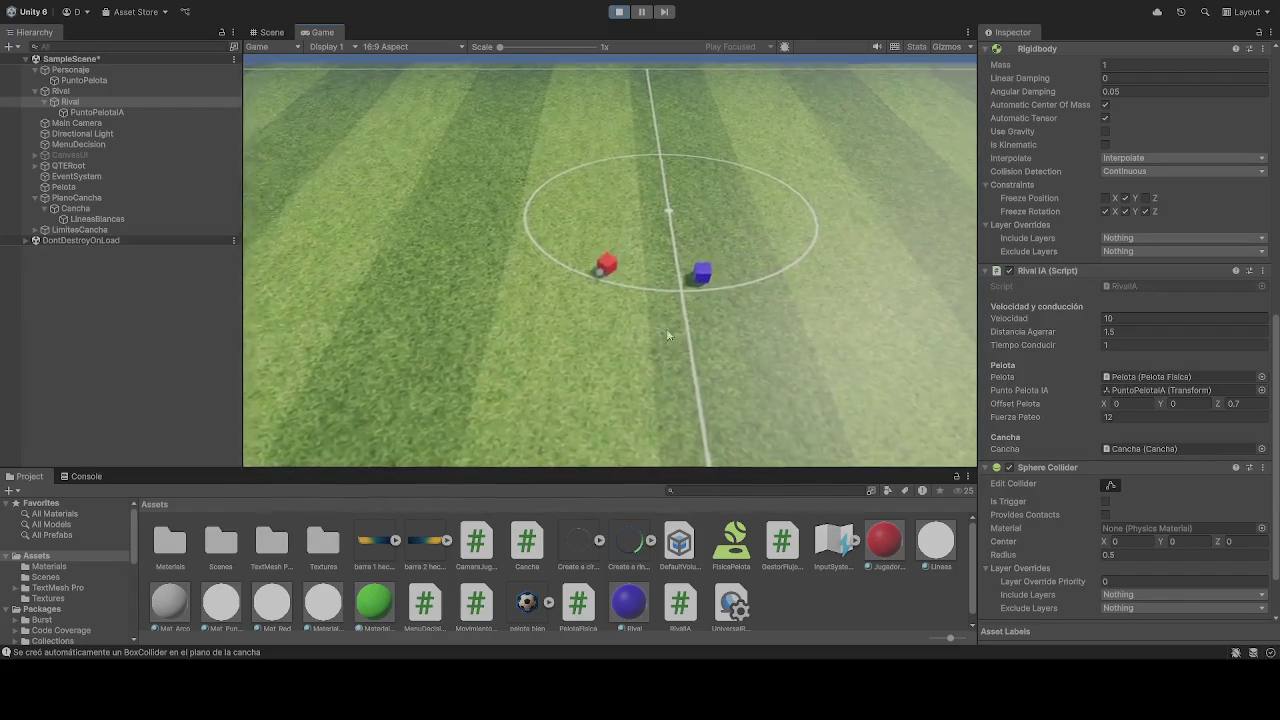
{"action": "key", "text": "a"}
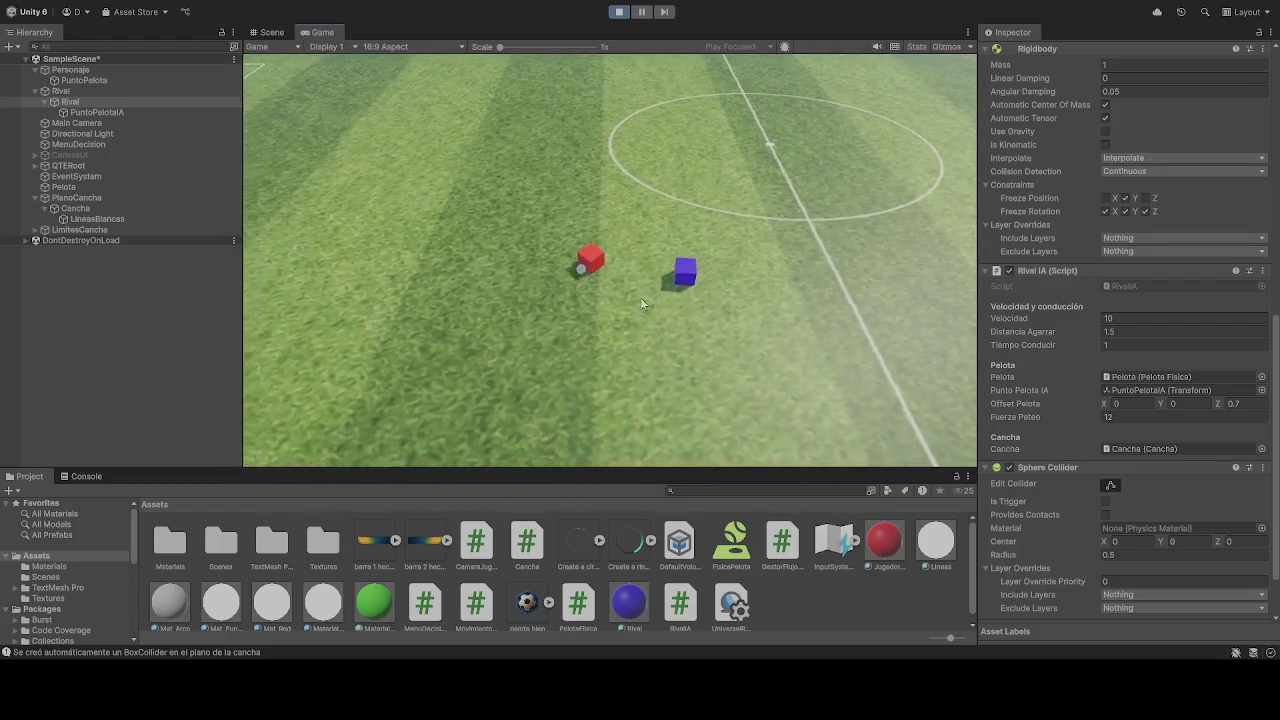
{"action": "key", "text": "a"}
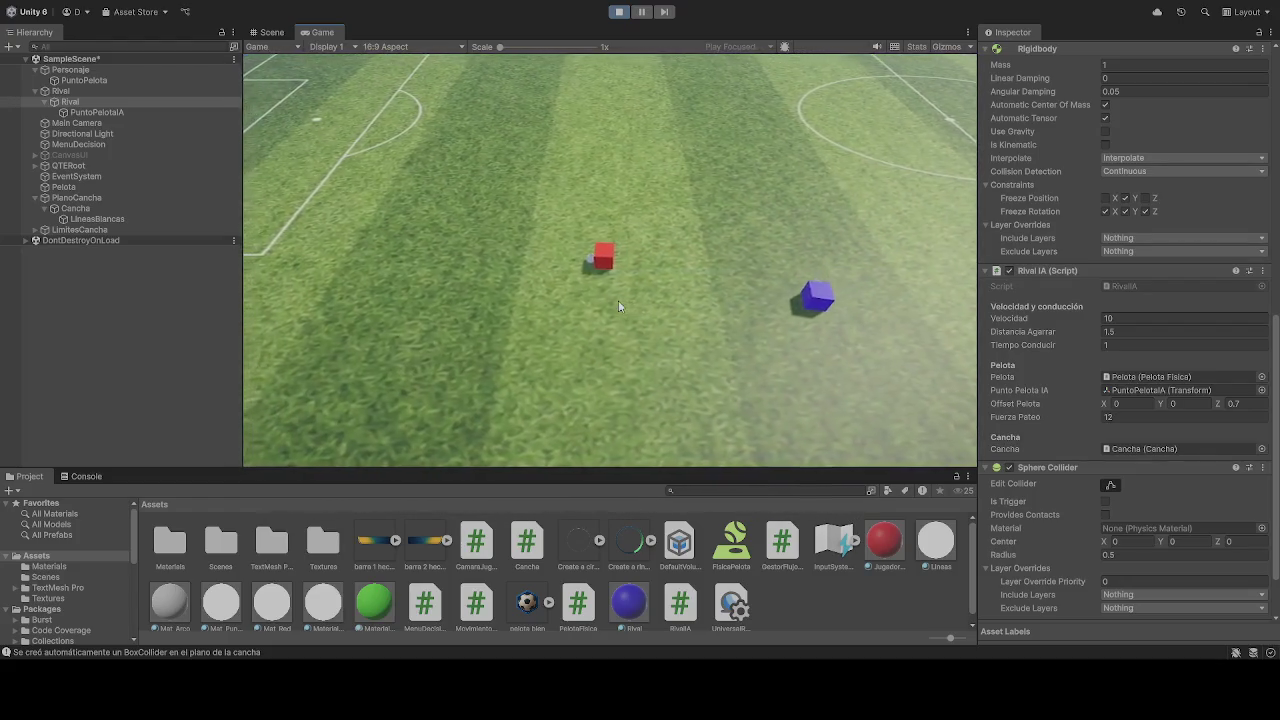
{"action": "key", "text": "s"}
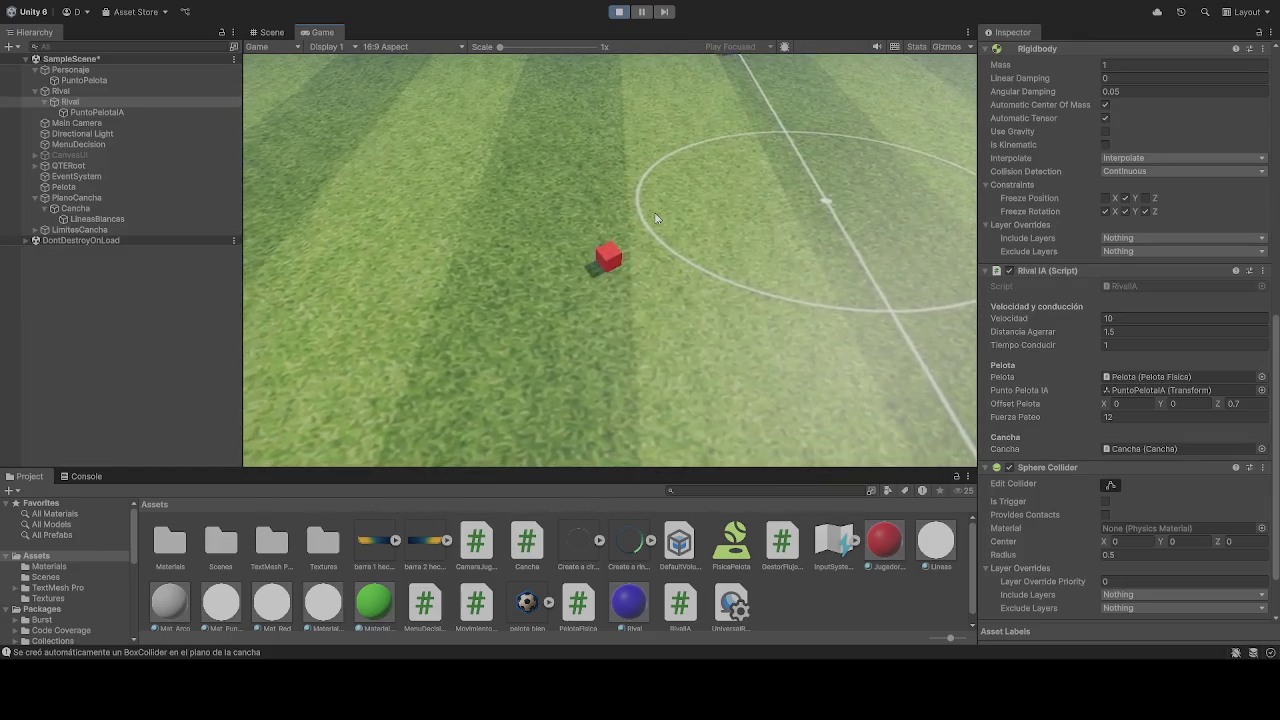
{"action": "left_click", "coordinate": [619, 11]}
{"action": "left_click", "coordinate": [619, 11]}
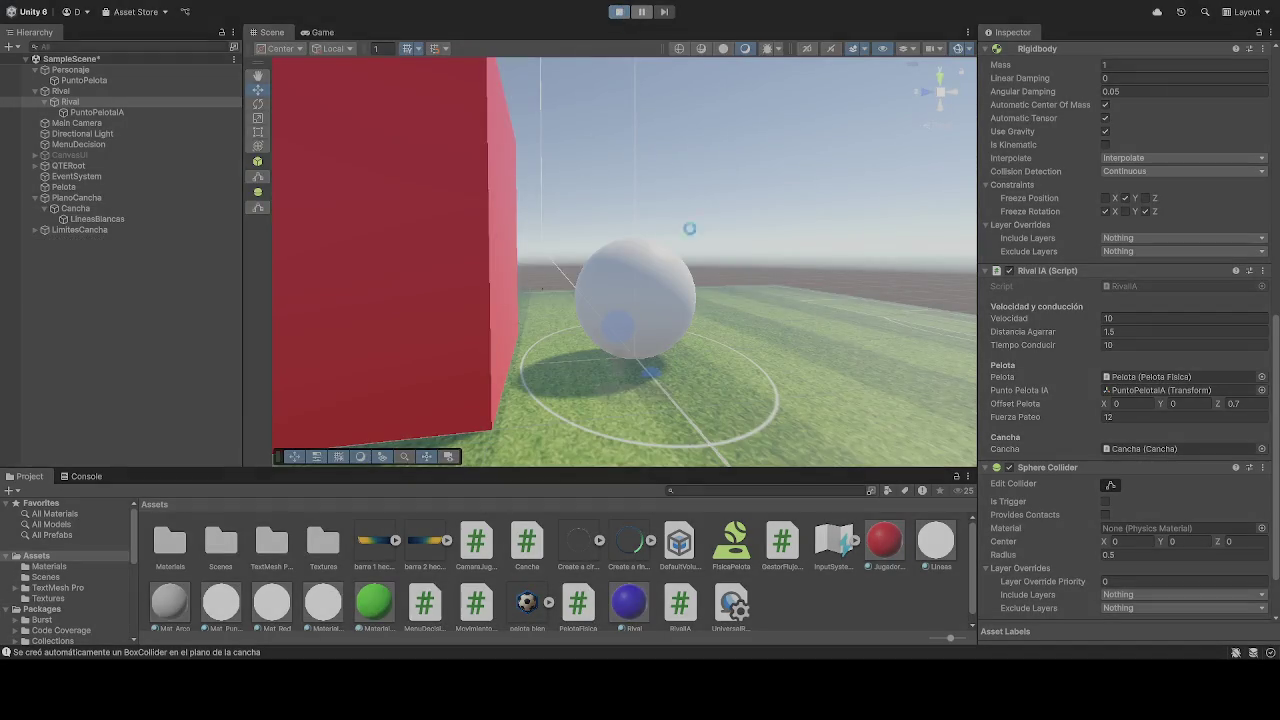
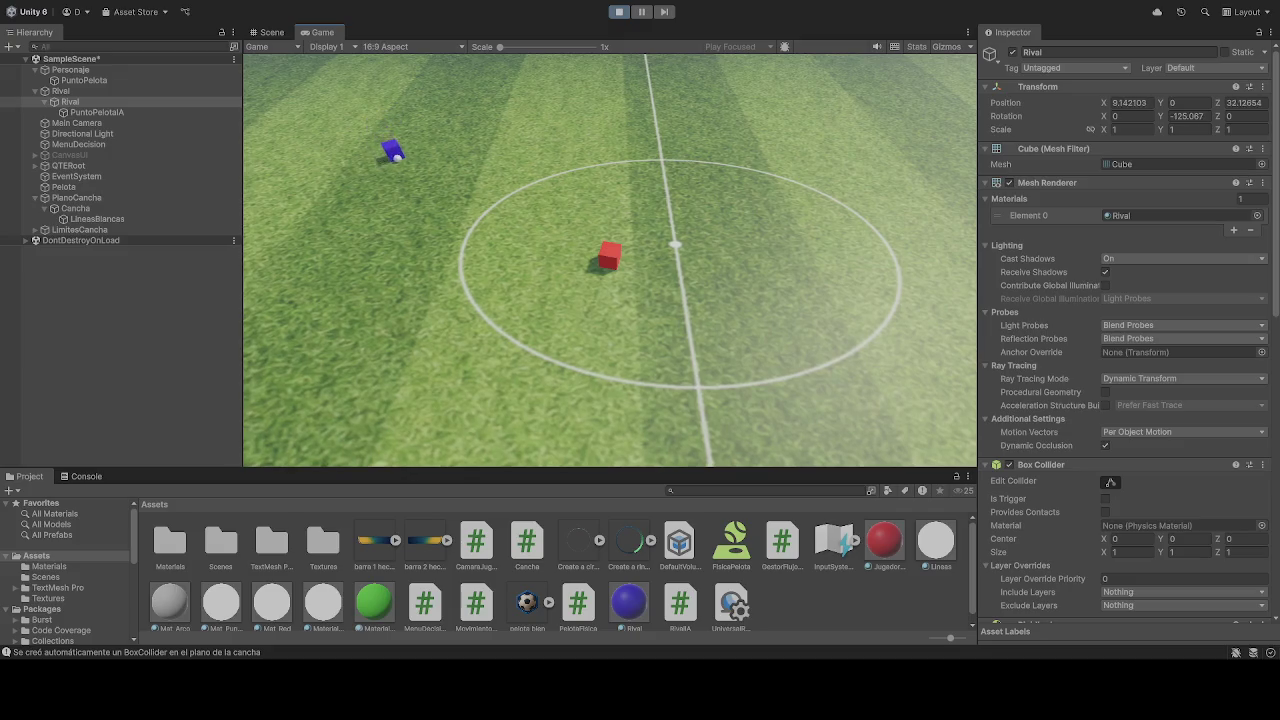
Stop the running match test, then start a fresh test run of the match
{"action": "left_click", "coordinate": [618, 12]}
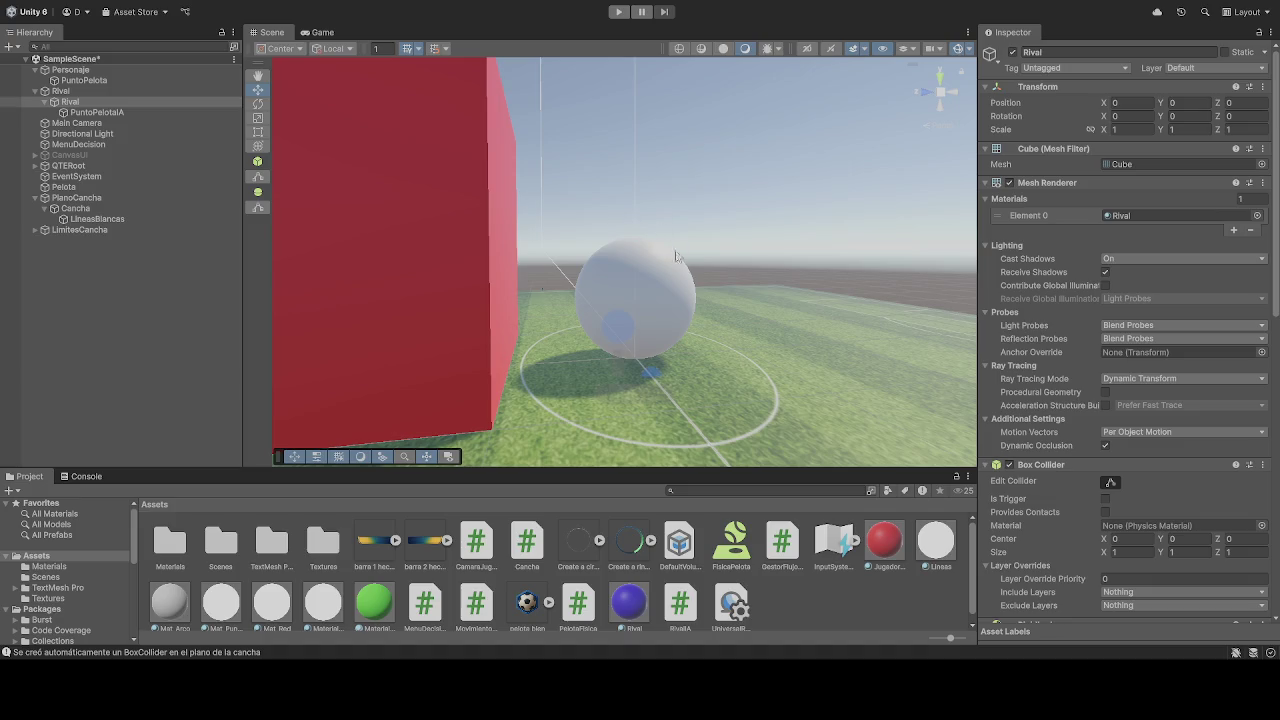
{"action": "left_click", "coordinate": [618, 14]}
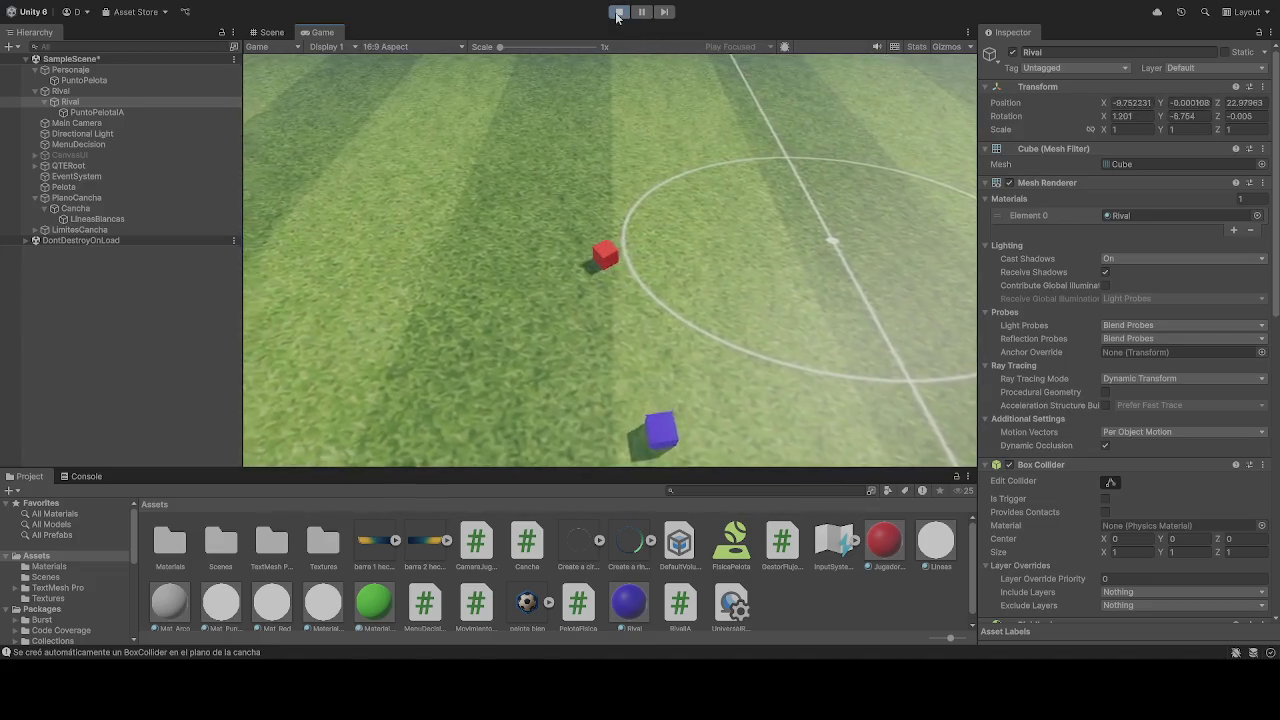
{"action": "key", "text": "ctrl+p"}
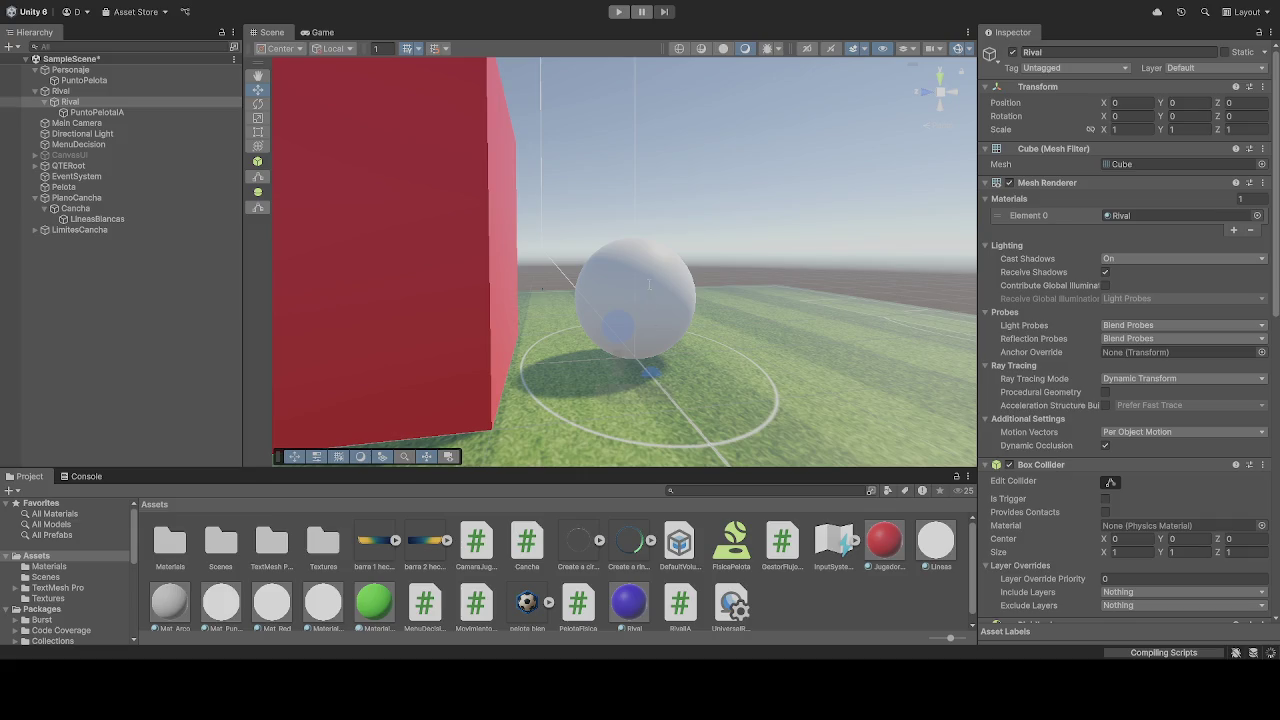
{"action": "left_click", "coordinate": [618, 11]}
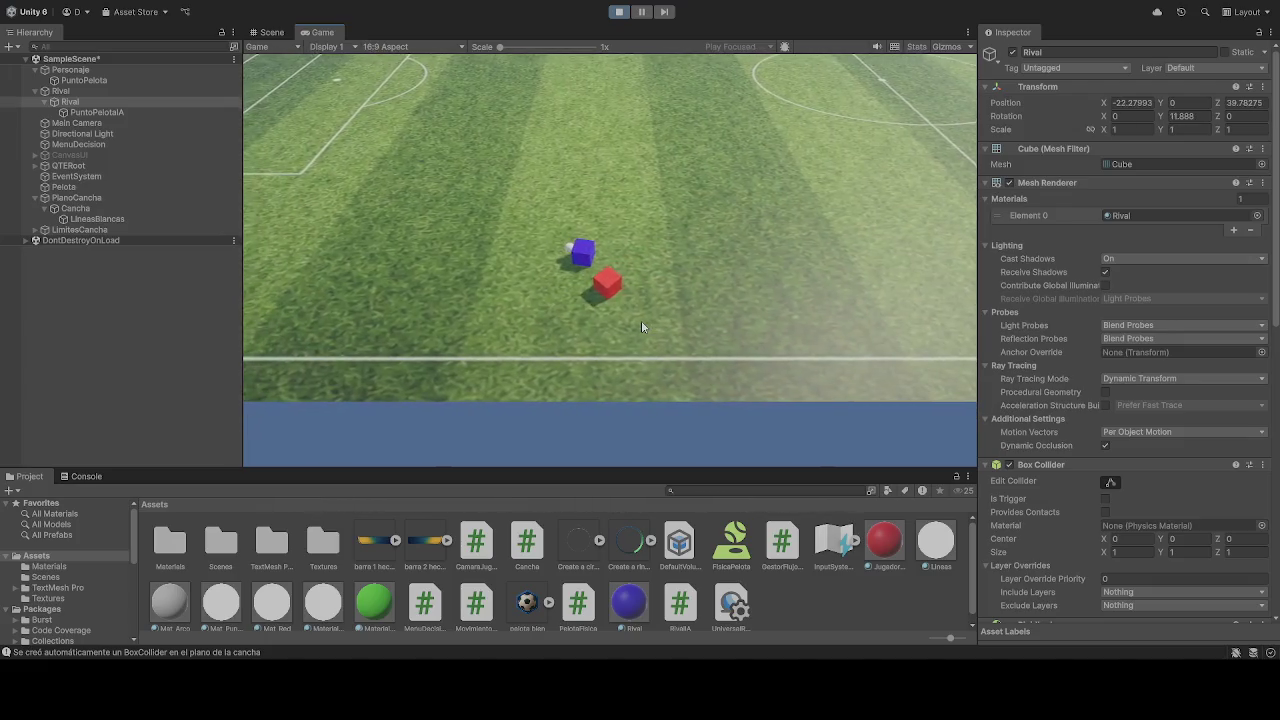
End the test run and select the Personaje player cube in the Hierarchy
{"action": "left_click", "coordinate": [619, 11]}
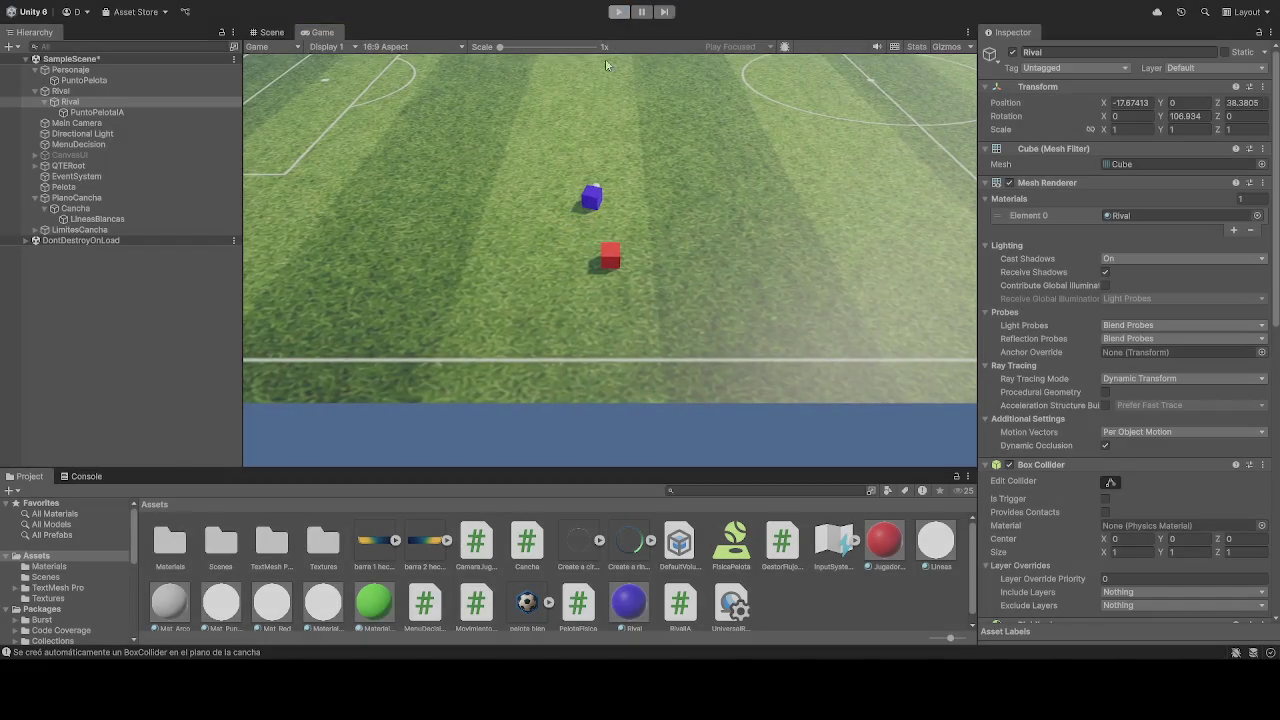
{"action": "left_click", "coordinate": [72, 70]}
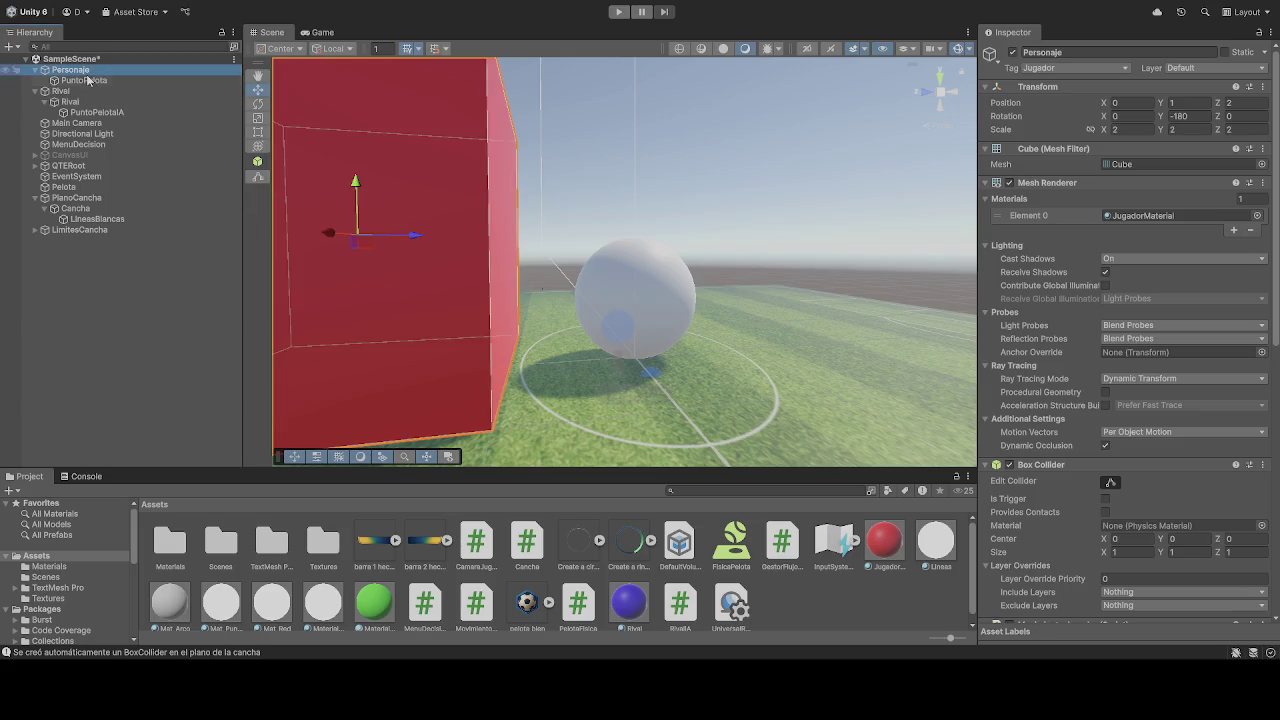
Check the PuntoPelota anchor and Personaje's MovimientoJugador script, then start a new match test
{"action": "left_click", "coordinate": [85, 80]}
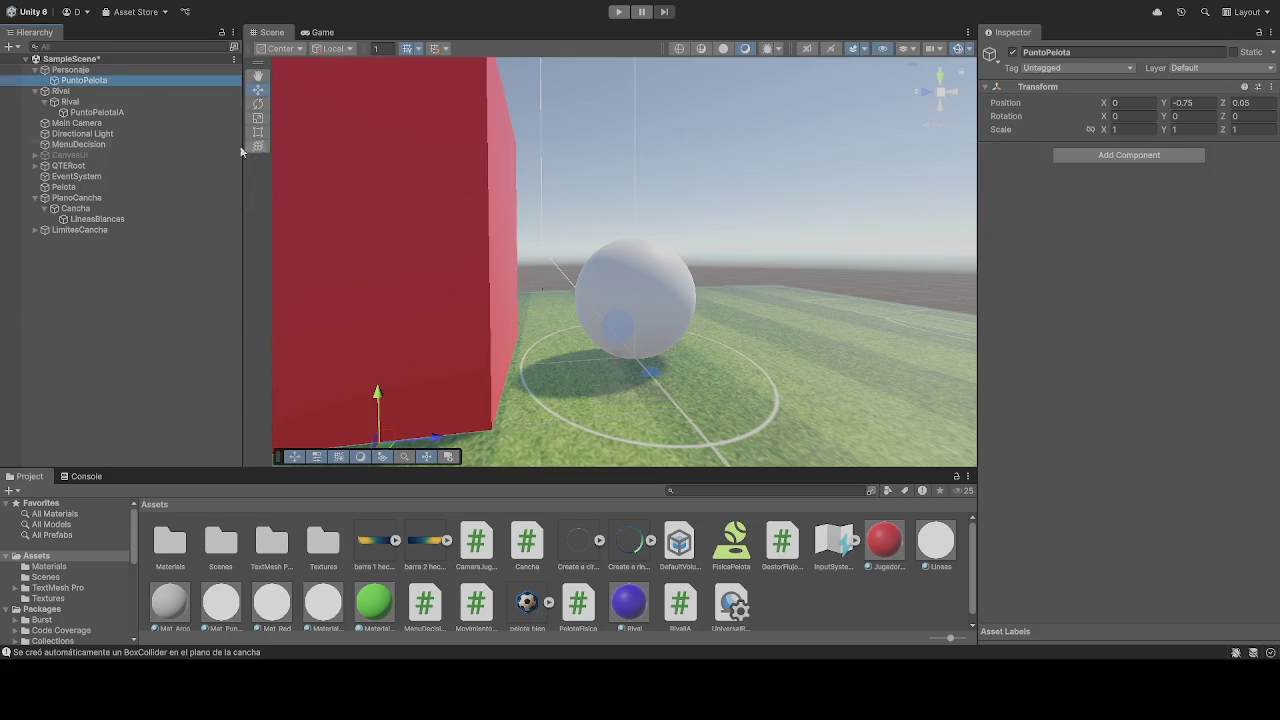
{"action": "left_click", "coordinate": [86, 71]}
{"action": "scroll", "coordinate": [1026, 438], "scroll_direction": "down", "scroll_amount": 8}
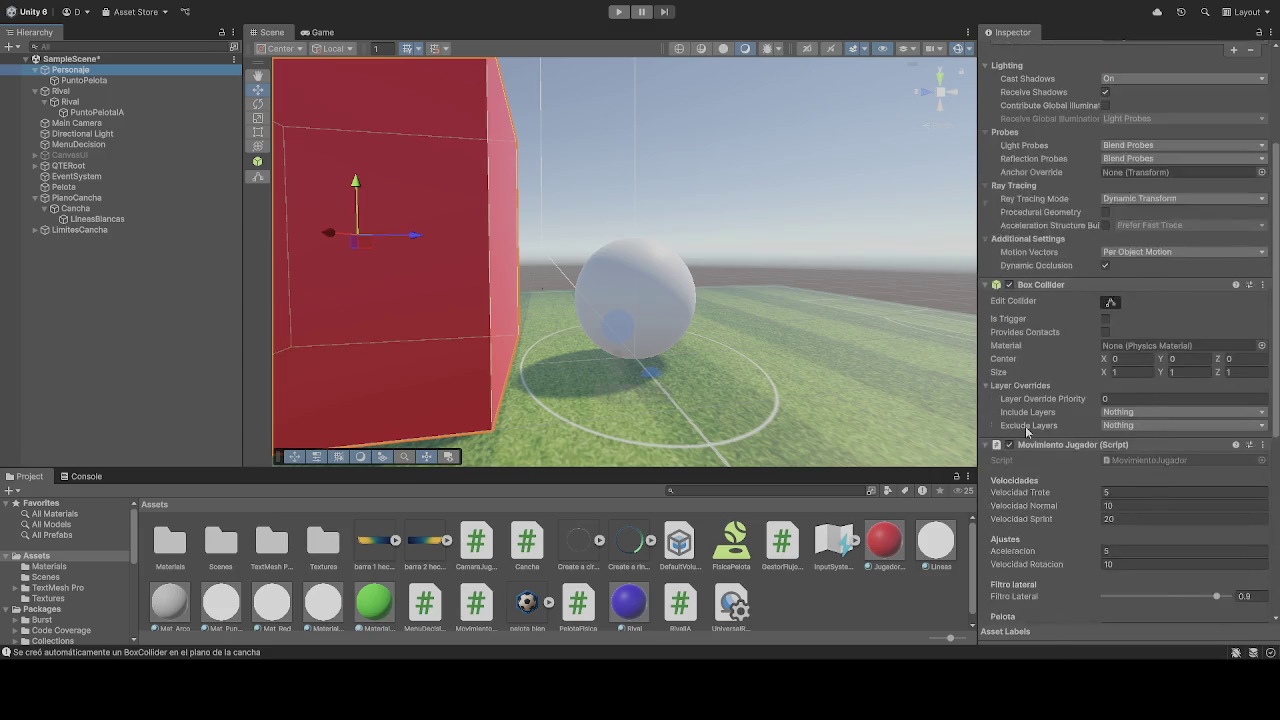
{"action": "scroll", "coordinate": [1026, 438], "scroll_direction": "down", "scroll_amount": 5}
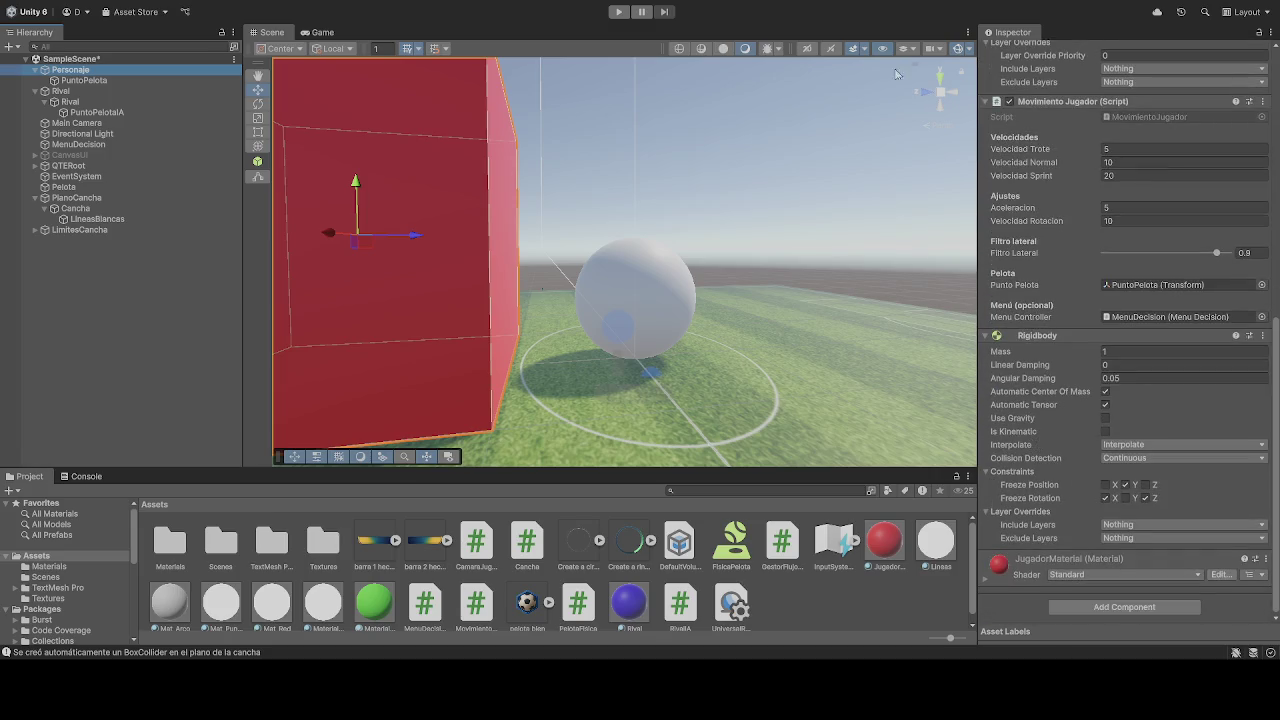
{"action": "left_click", "coordinate": [617, 12]}
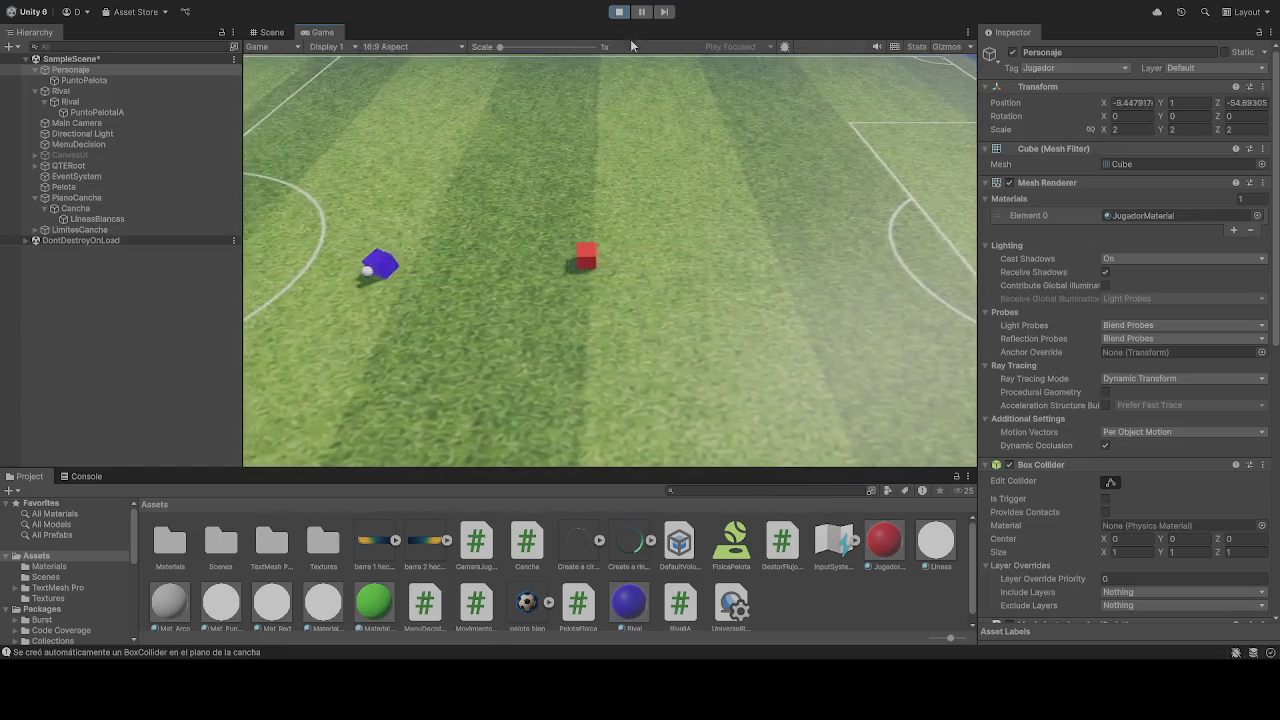
Stop Play mode with Ctrl+P and show Rival's AI script: Velocidad 10, Distancia Agarrar 1.5, Fuerza Pateo 12
{"action": "key", "text": "ctrl+p"}
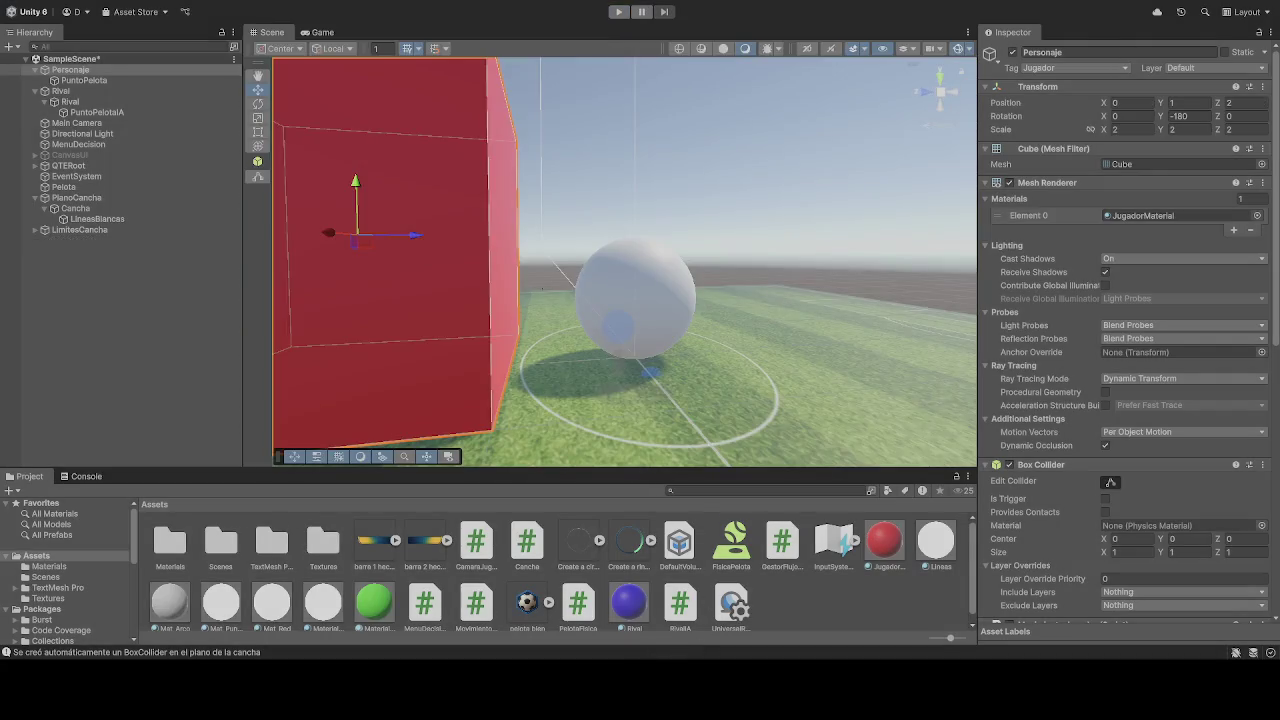
{"action": "left_click", "coordinate": [80, 113]}
{"action": "left_click", "coordinate": [88, 102]}
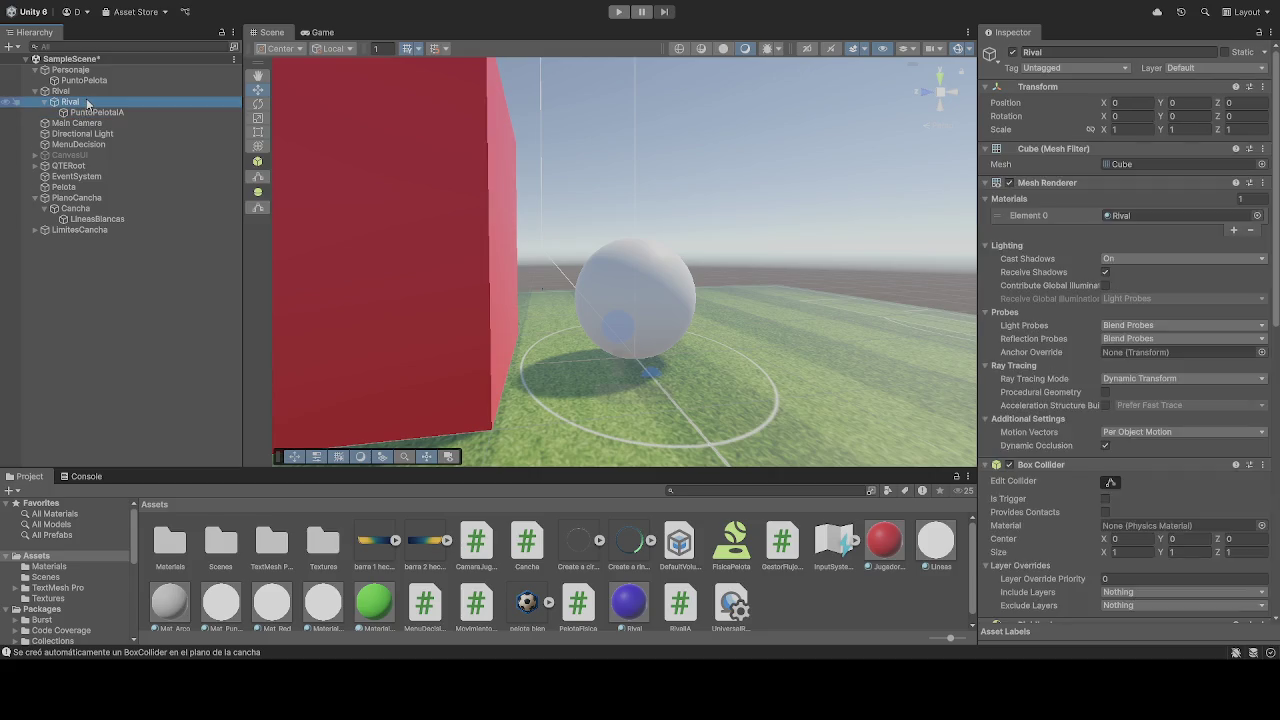
{"action": "scroll", "coordinate": [1044, 390], "scroll_direction": "down", "scroll_amount": 10}
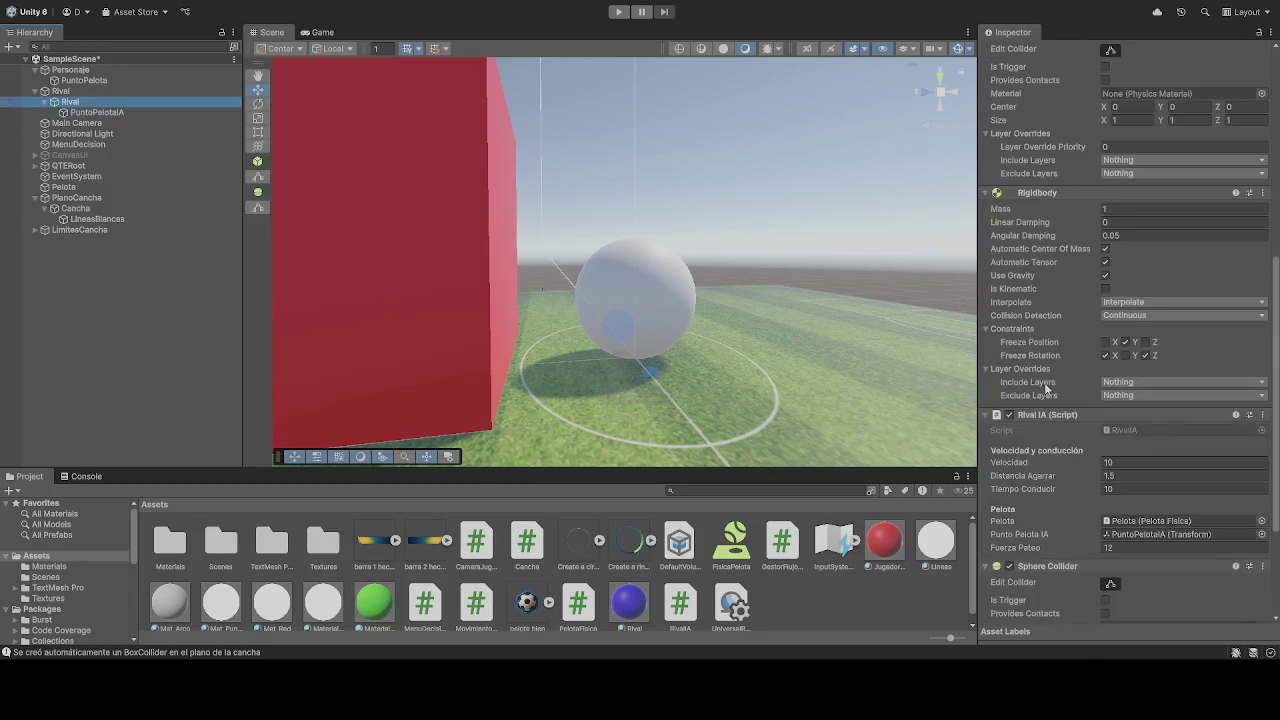
{"action": "scroll", "coordinate": [1044, 390], "scroll_direction": "down", "scroll_amount": 1}
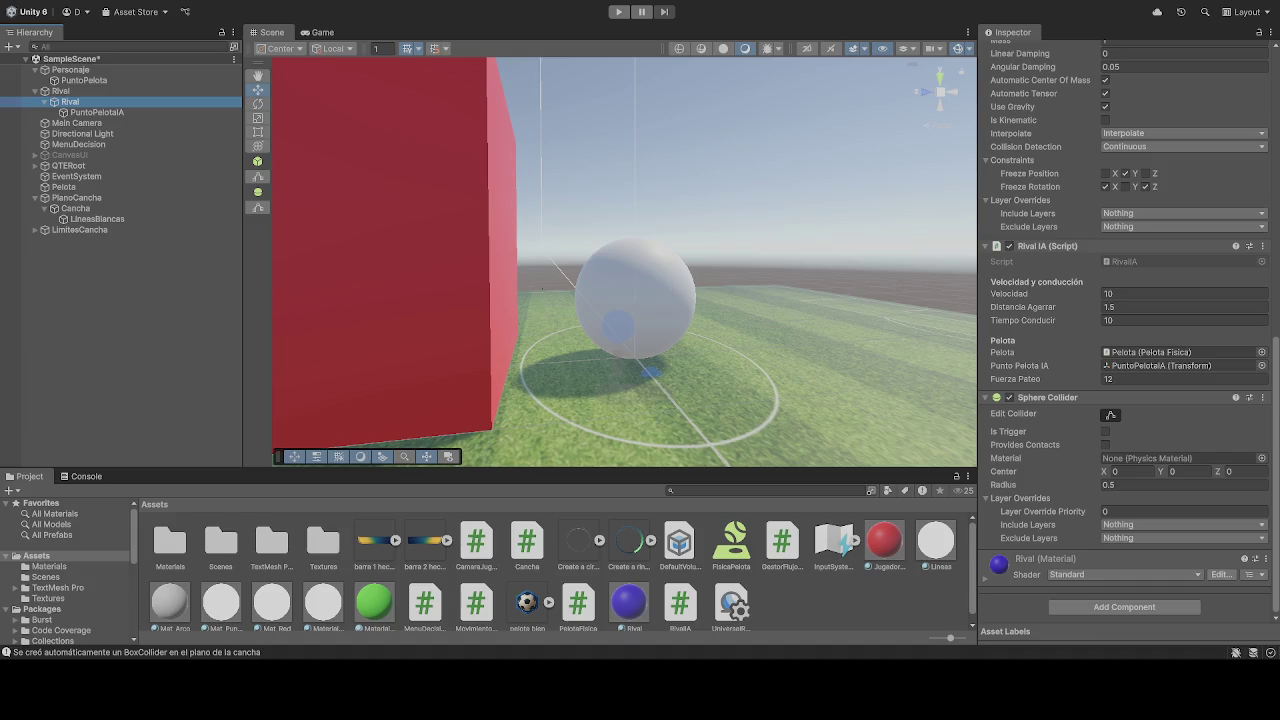
Check the Console log messages, then go back to the Project's Assets folder
{"action": "left_click", "coordinate": [130, 652]}
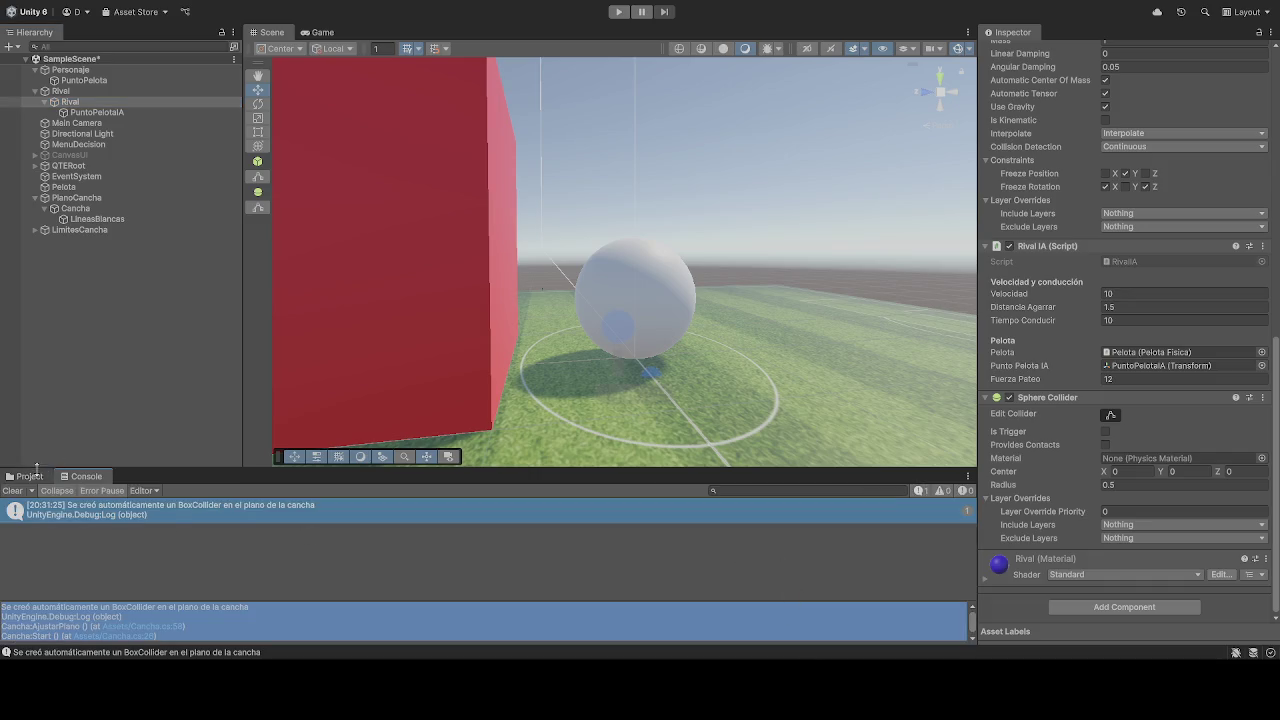
{"action": "left_click", "coordinate": [30, 476]}
{"action": "left_click", "coordinate": [785, 592]}
{"action": "type", "text": "CoboControl"}
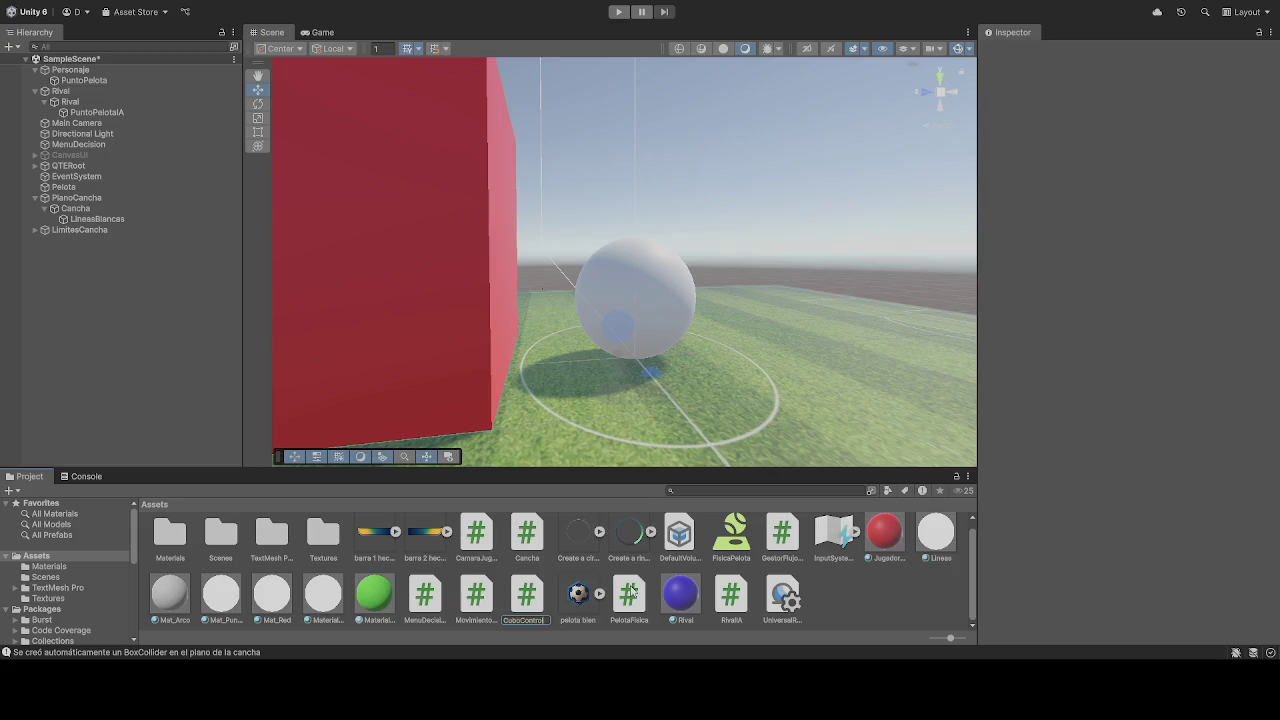
Confirm the new C# script's name as CuboControl
{"action": "key", "text": "Return"}
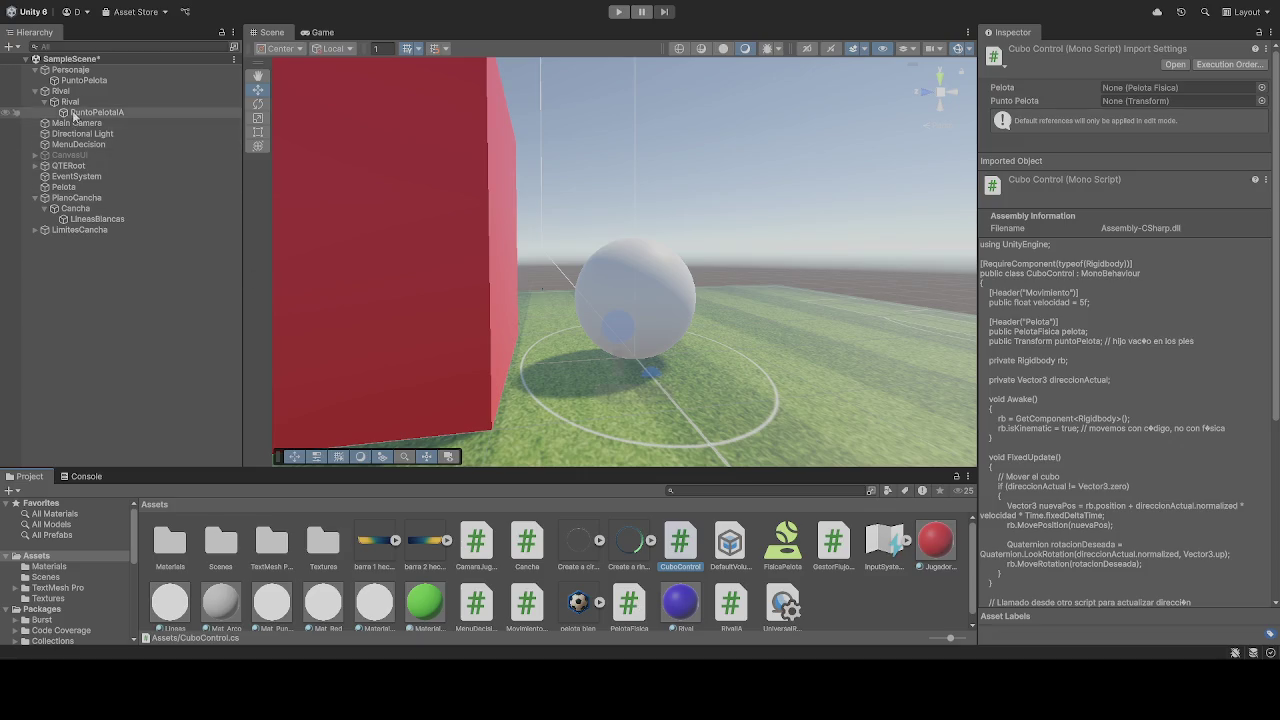
Review the Personaje cube's and Pelota ball's components in the Inspector, then reselect Personaje
{"action": "left_click", "coordinate": [80, 72]}
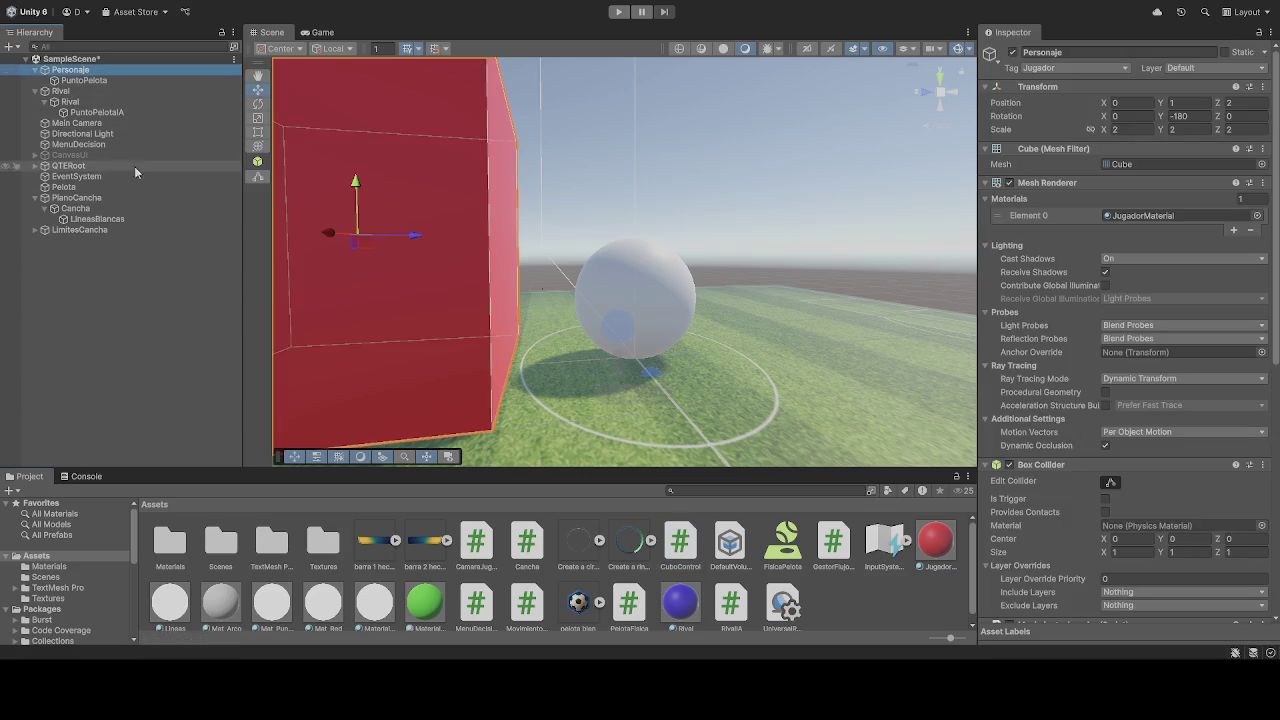
{"action": "scroll", "coordinate": [1108, 413], "scroll_direction": "down", "scroll_amount": 2}
{"action": "scroll", "coordinate": [1108, 413], "scroll_direction": "down", "scroll_amount": 4}
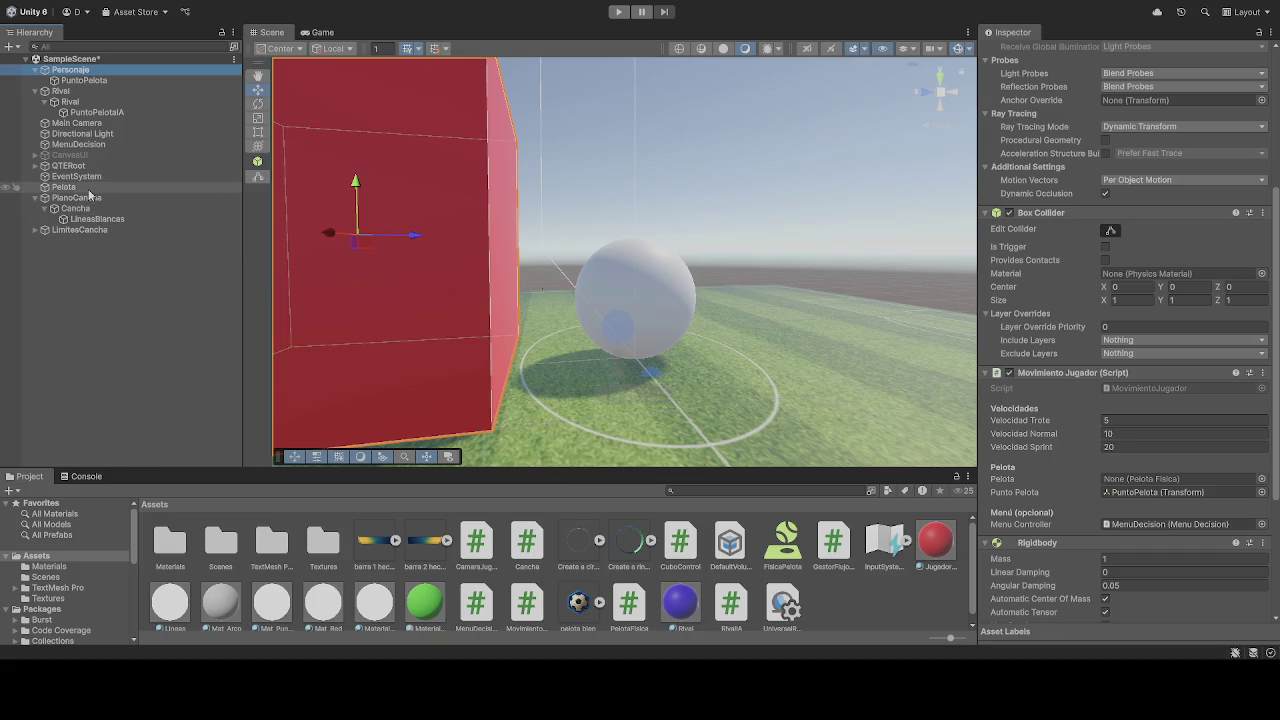
{"action": "left_click", "coordinate": [130, 188]}
{"action": "scroll", "coordinate": [1060, 390], "scroll_direction": "down", "scroll_amount": 3}
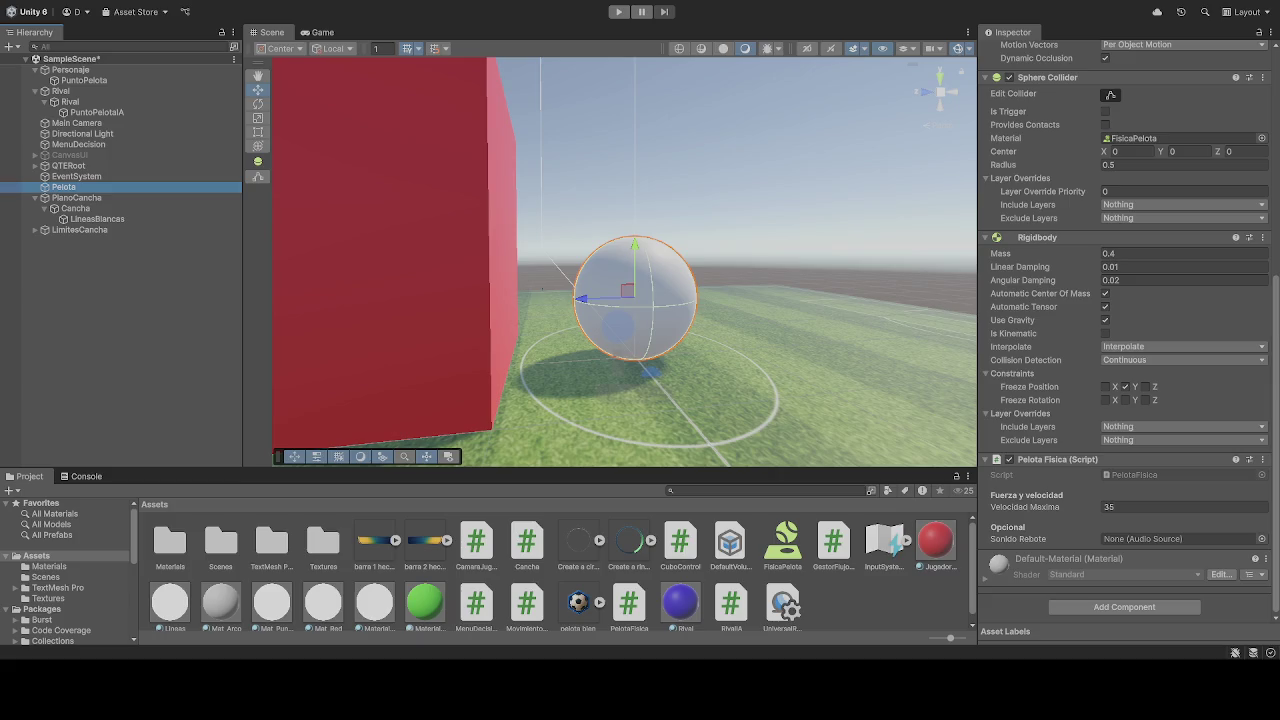
{"action": "left_click", "coordinate": [72, 70]}
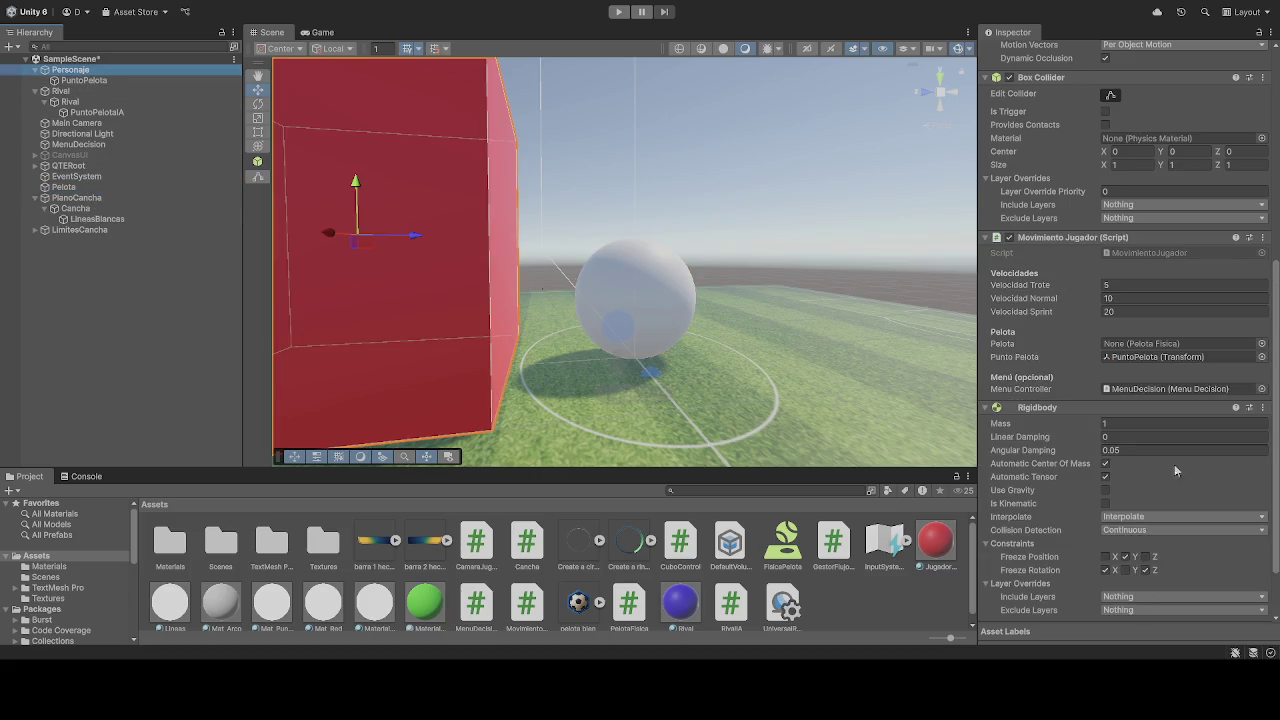
Freeze Personaje's Y position, link Pelota to its script, give Rival IA PuntoPelotaA, and play
{"action": "left_click", "coordinate": [1124, 484]}
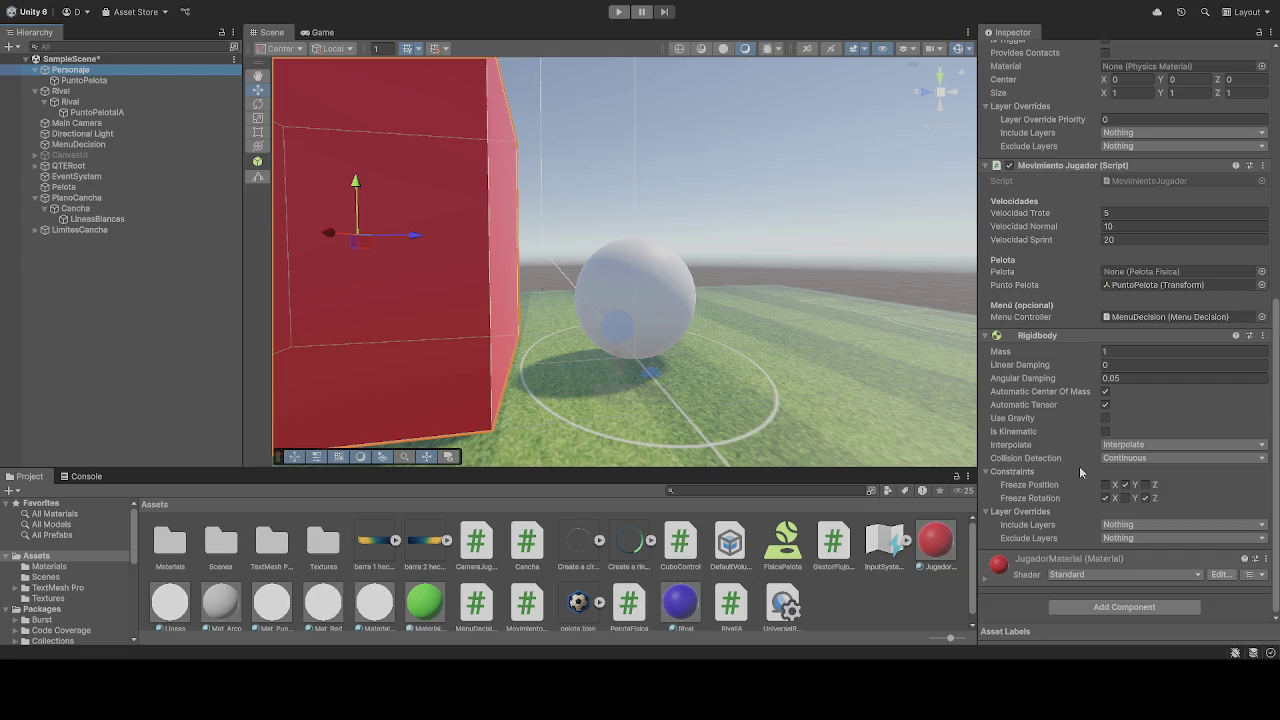
{"action": "left_click_drag", "start_coordinate": [210, 190], "coordinate": [1141, 280]}
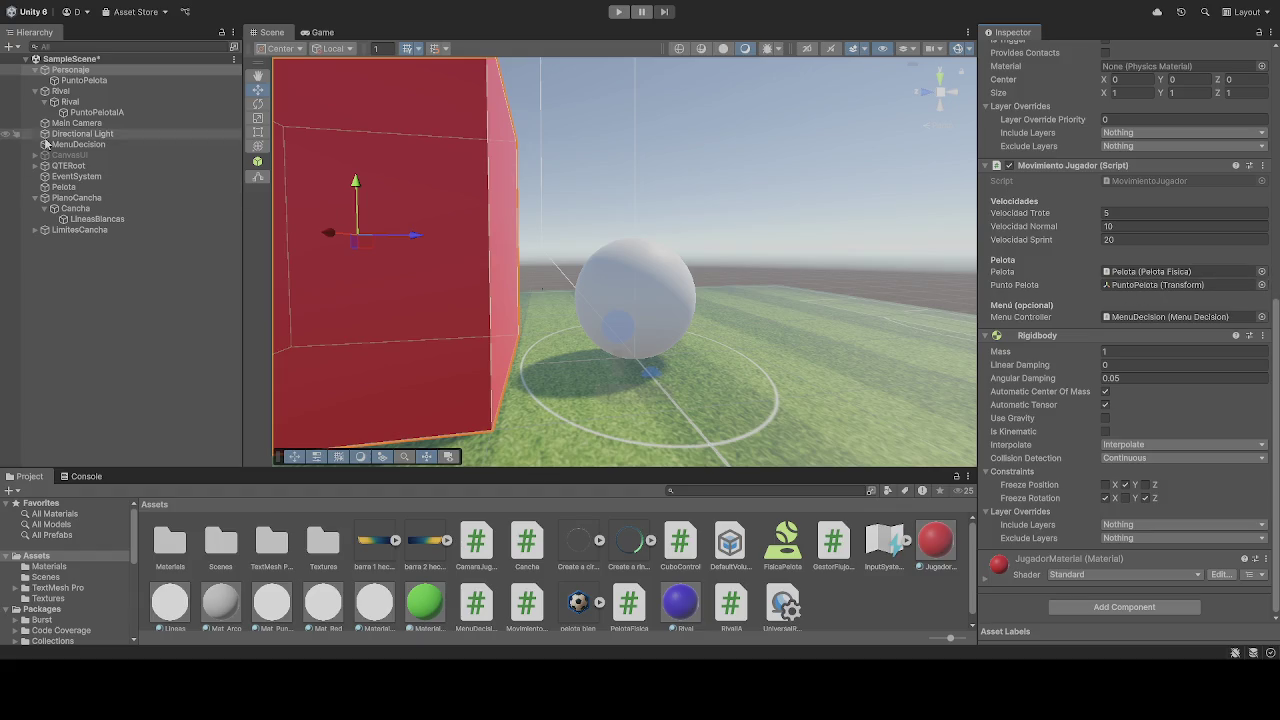
{"action": "left_click", "coordinate": [72, 101]}
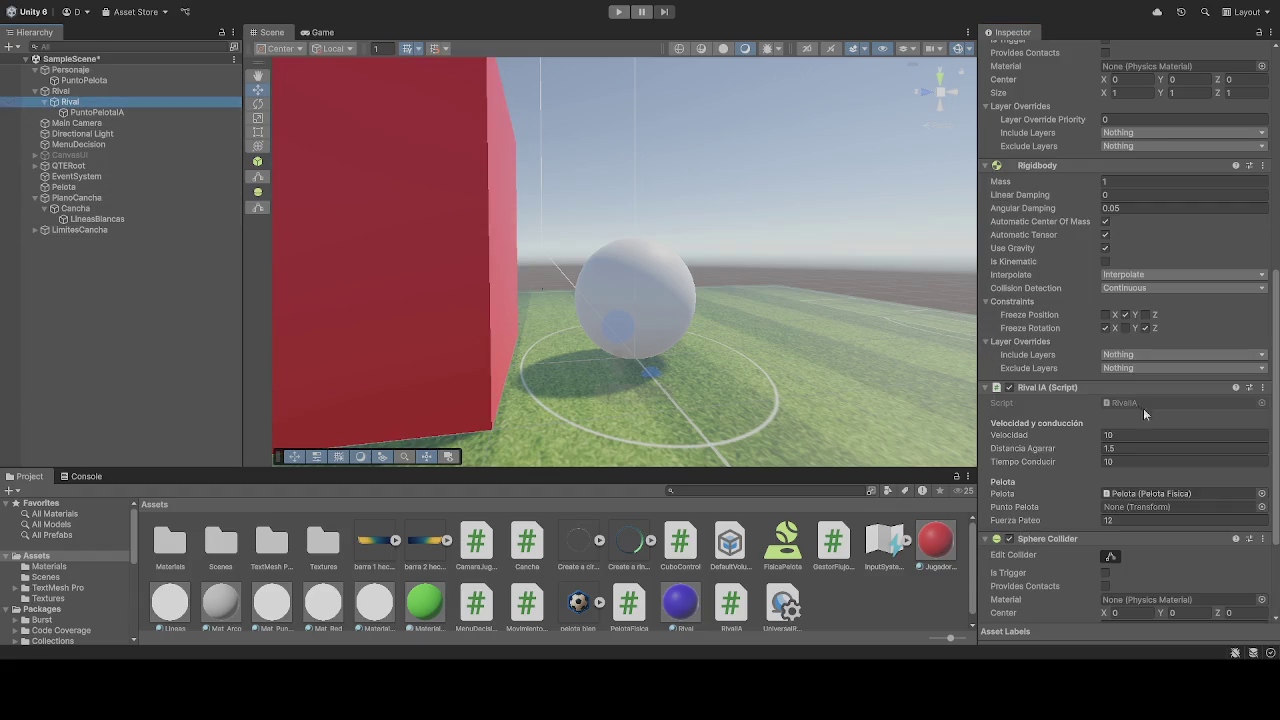
{"action": "scroll", "coordinate": [1077, 404], "scroll_direction": "down", "scroll_amount": 2}
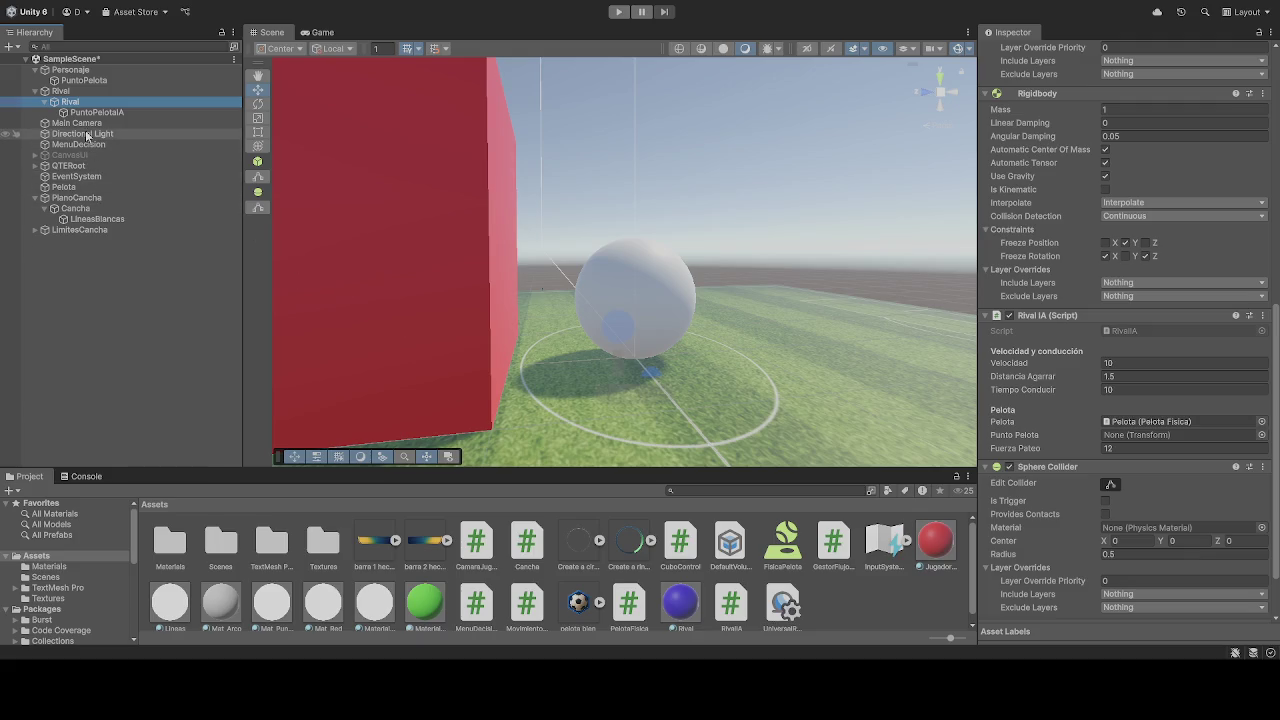
{"action": "mouse_move", "coordinate": [97, 112]}
{"action": "left_mouse_down"}
{"action": "mouse_move", "coordinate": [1123, 410]}
{"action": "mouse_move", "coordinate": [1133, 444]}
{"action": "left_mouse_up"}
{"action": "scroll", "coordinate": [1069, 504], "scroll_direction": "down", "scroll_amount": 2}
{"action": "scroll", "coordinate": [1048, 472], "scroll_direction": "up", "scroll_amount": 15}
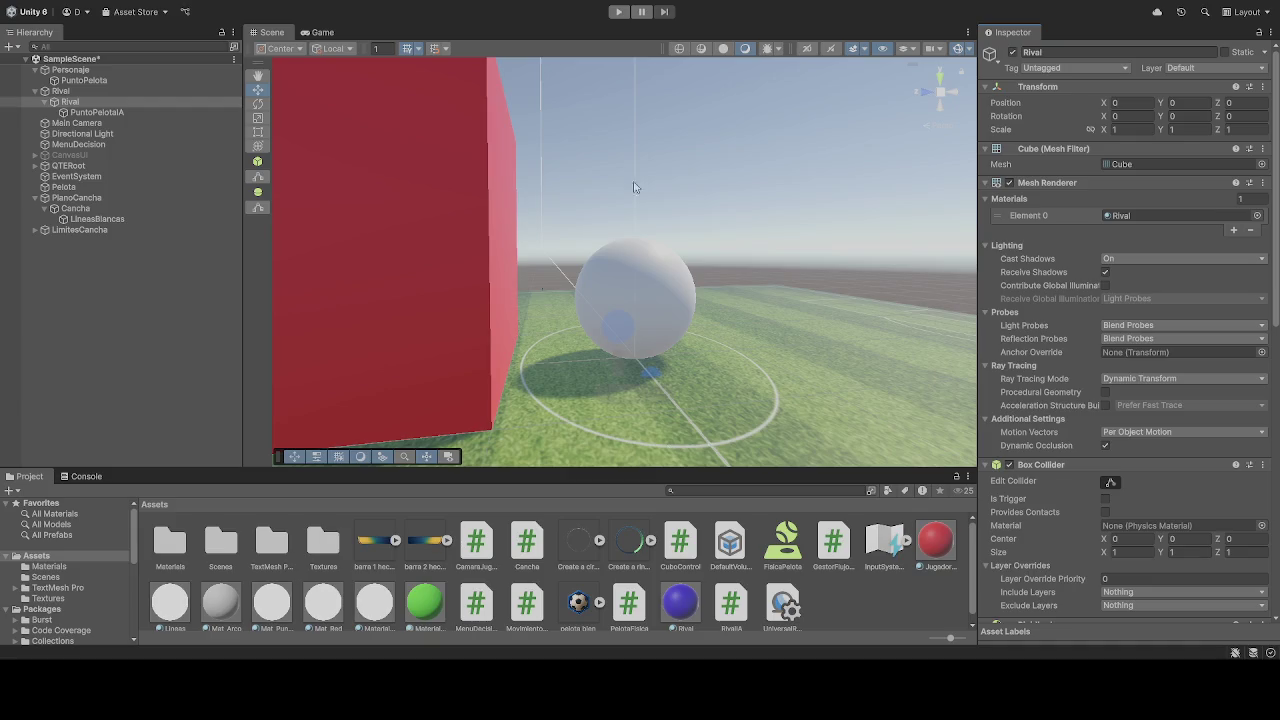
{"action": "left_click", "coordinate": [619, 11]}
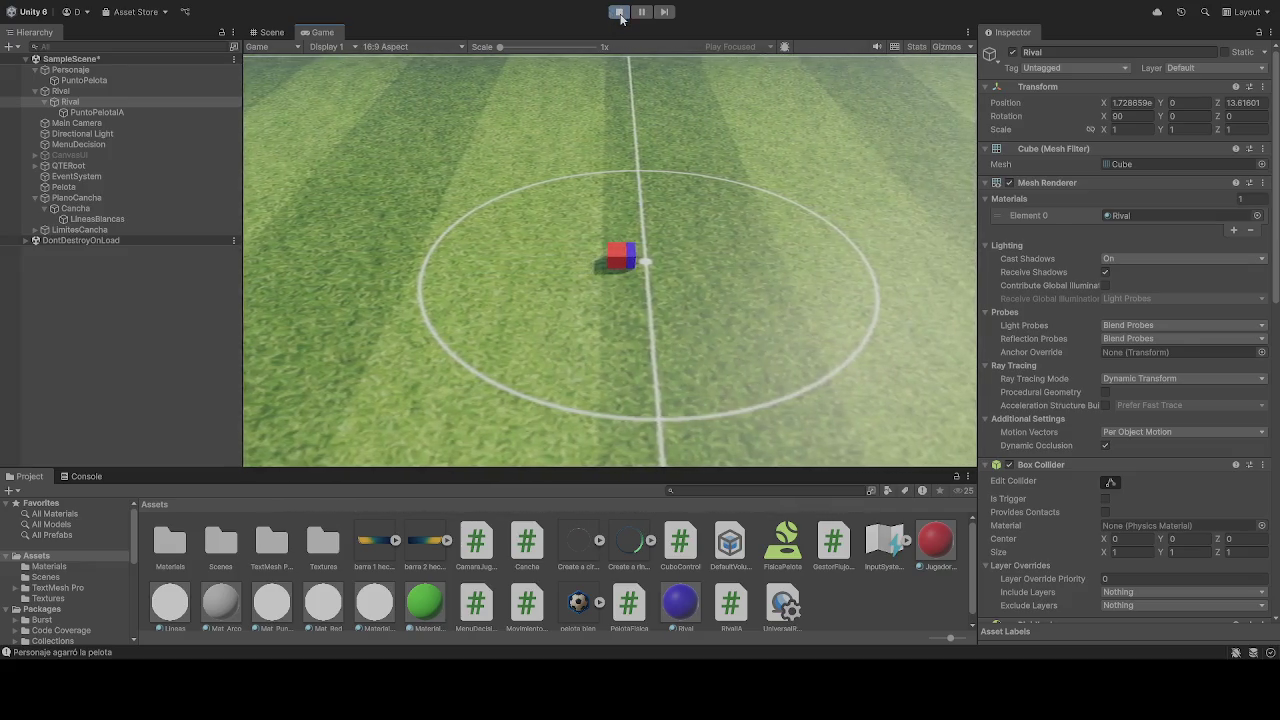
Stop the play test once Personaje has grabbed the ball, and select Rival
{"action": "left_click", "coordinate": [620, 14]}
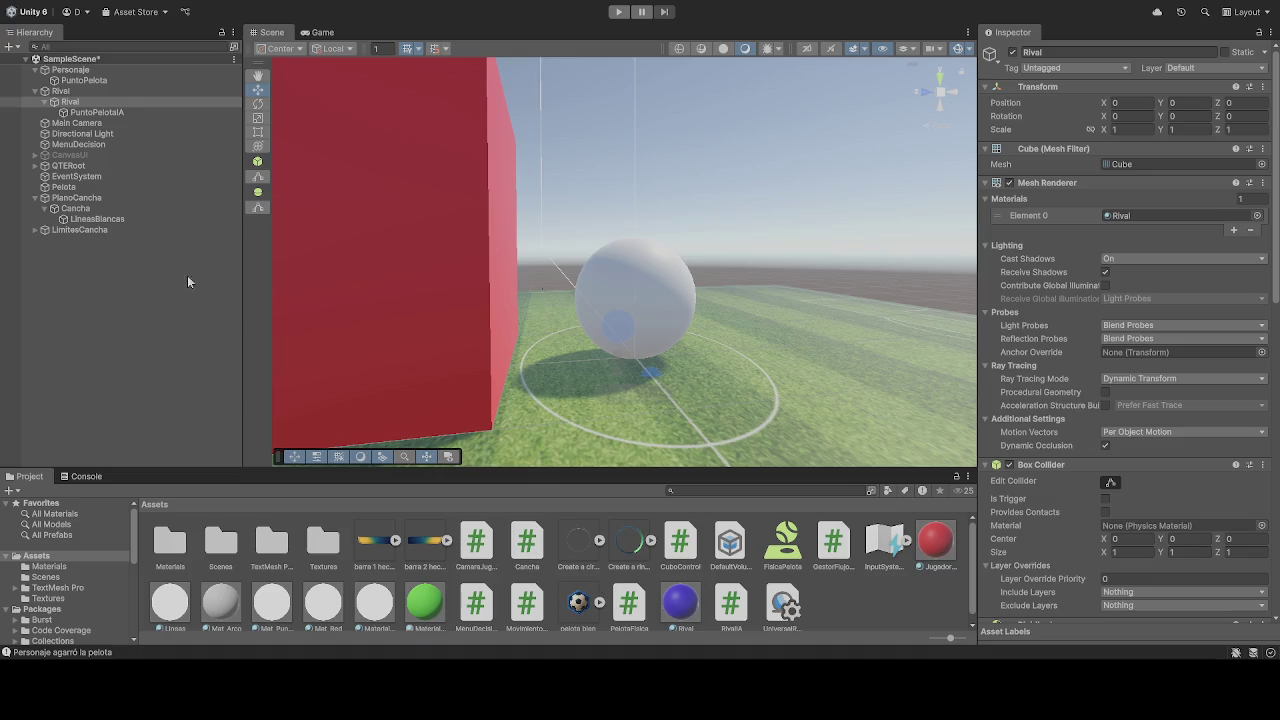
{"action": "left_click", "coordinate": [100, 102]}
Add a second Cubo Control component to Rival, then clear the selection
{"action": "scroll", "coordinate": [1098, 554], "scroll_direction": "down", "scroll_amount": 10}
{"action": "left_click", "coordinate": [1128, 612]}
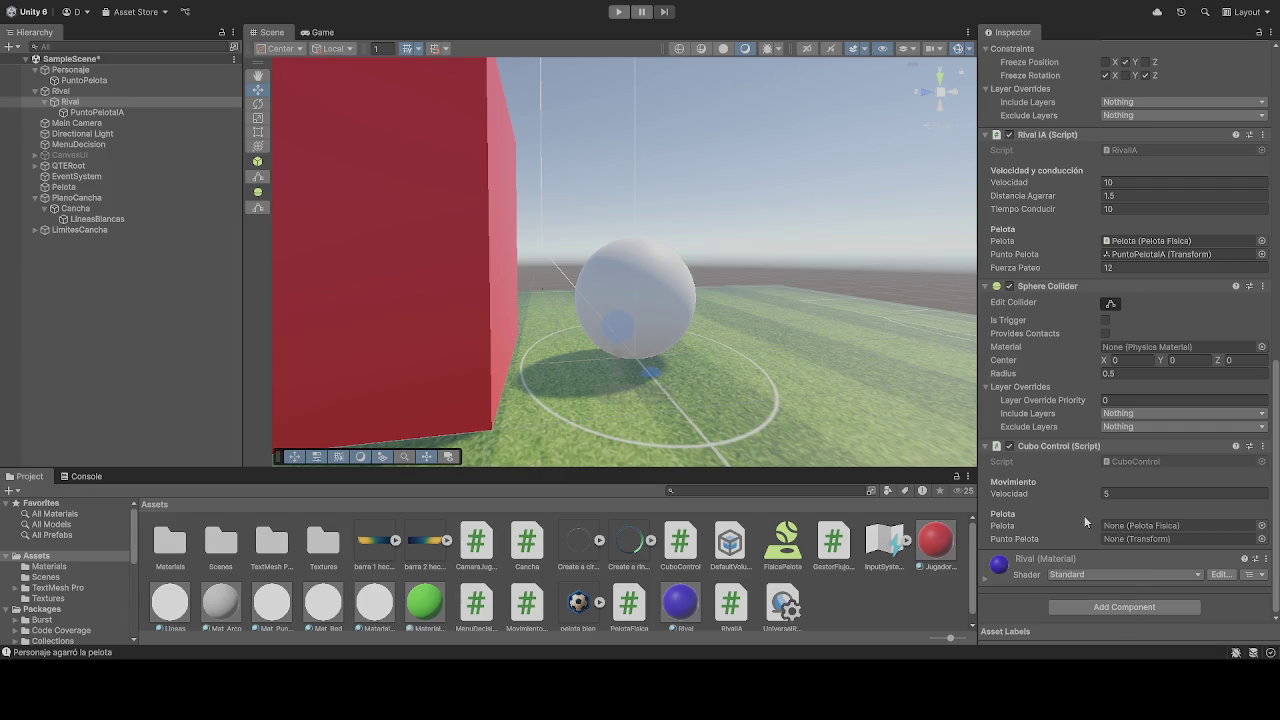
{"action": "left_click", "coordinate": [889, 603]}
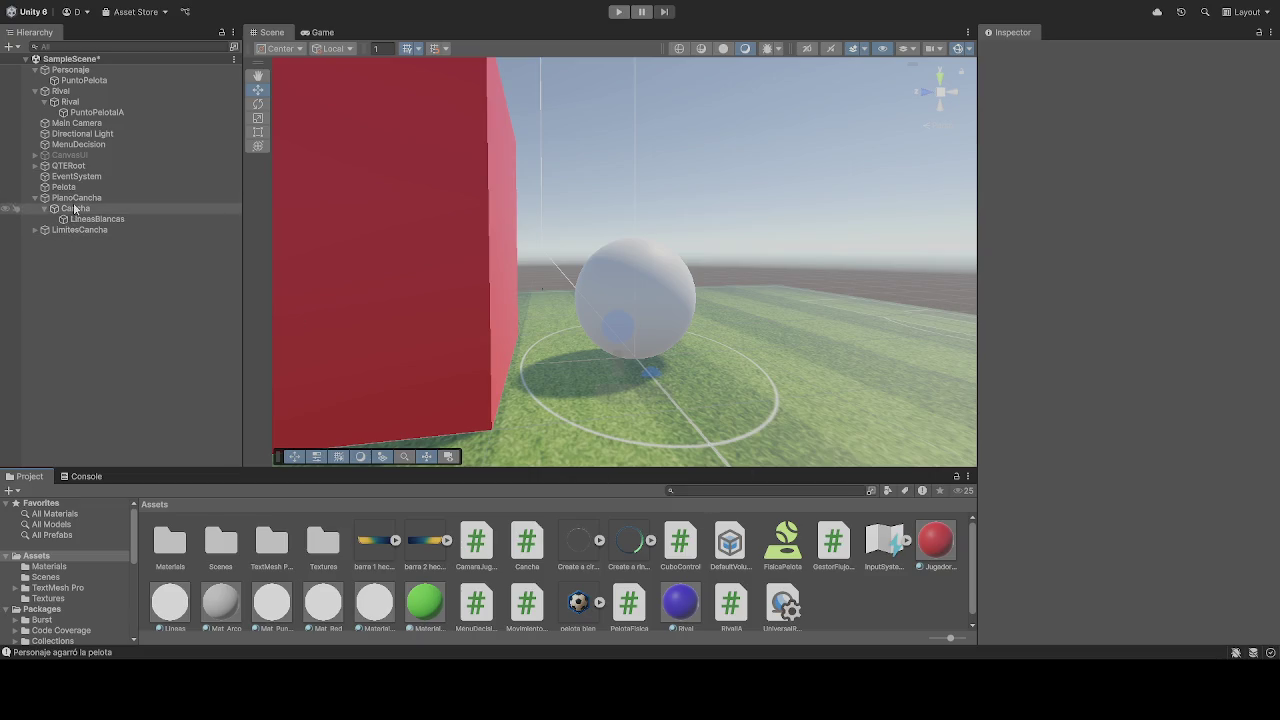
Reselect the child Rival cube and apply the Rival material to it
{"action": "left_click", "coordinate": [64, 92]}
{"action": "left_click", "coordinate": [74, 104]}
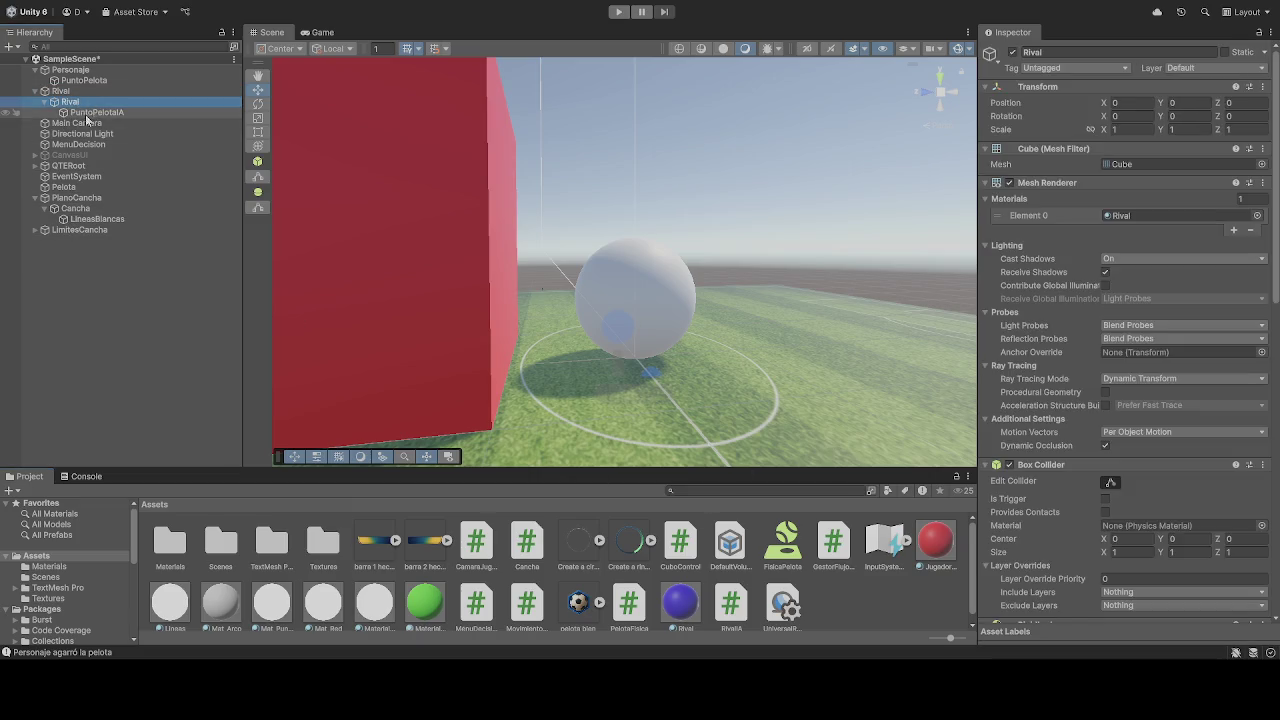
{"action": "scroll", "coordinate": [1162, 569], "scroll_direction": "down", "scroll_amount": 15}
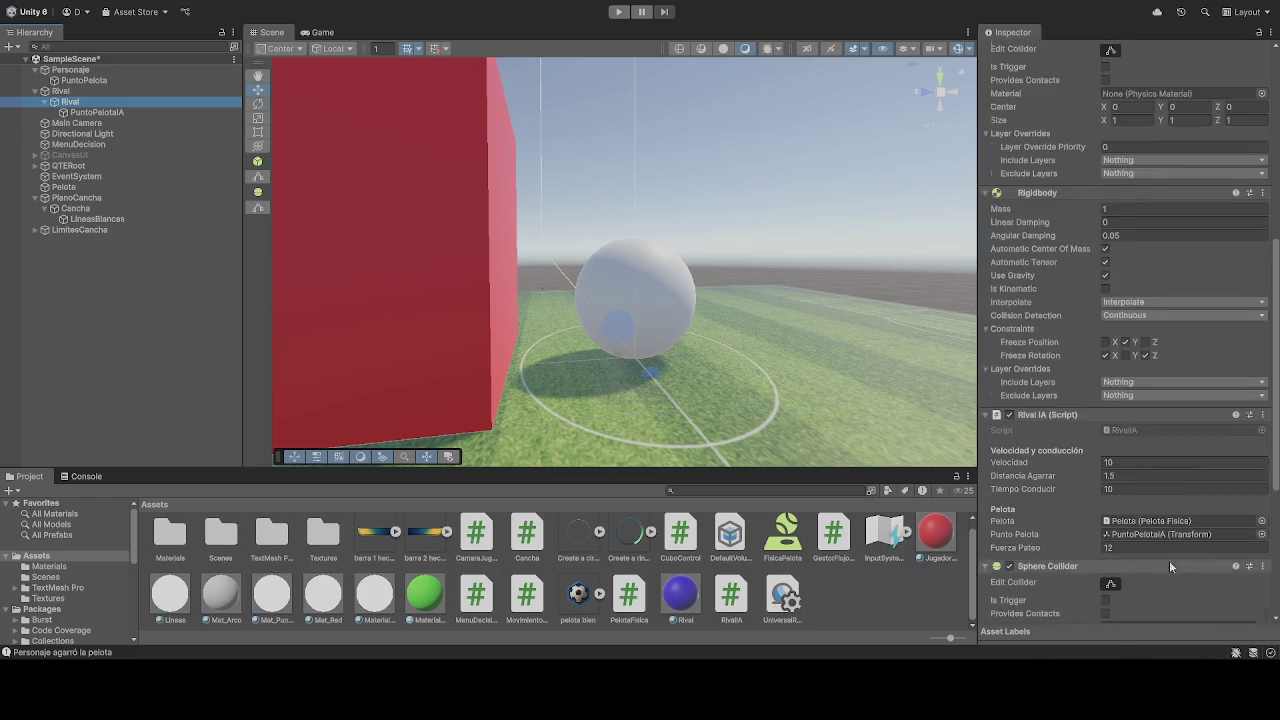
{"action": "mouse_move", "coordinate": [680, 594]}
{"action": "left_mouse_down"}
{"action": "mouse_move", "coordinate": [1101, 414]}
{"action": "mouse_move", "coordinate": [1053, 270]}
{"action": "mouse_move", "coordinate": [1098, 552]}
{"action": "mouse_move", "coordinate": [1124, 609]}
{"action": "left_mouse_up"}
Assign Pelota and PuntoPelotaA to the Rival's second Cubo Control script
{"action": "scroll", "coordinate": [1058, 546], "scroll_direction": "down", "scroll_amount": 3}
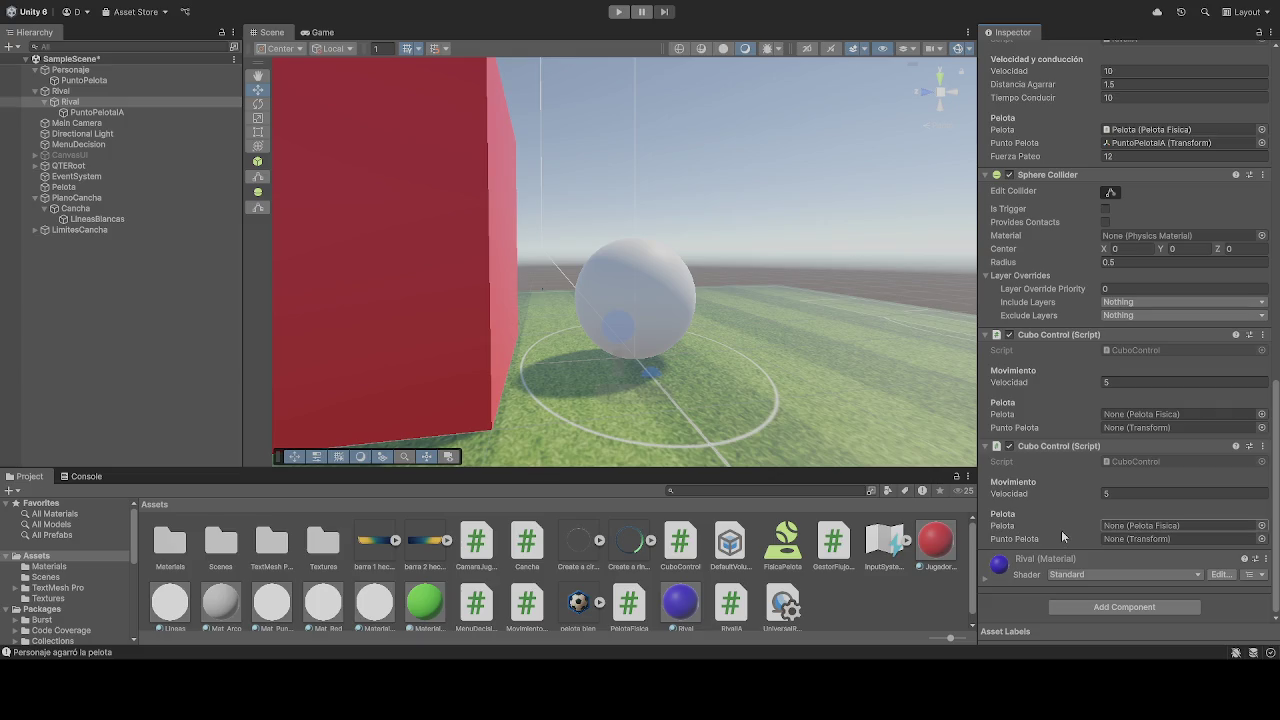
{"action": "mouse_move", "coordinate": [75, 188]}
{"action": "left_mouse_down"}
{"action": "mouse_move", "coordinate": [1123, 469]}
{"action": "mouse_move", "coordinate": [1184, 525]}
{"action": "left_mouse_up"}
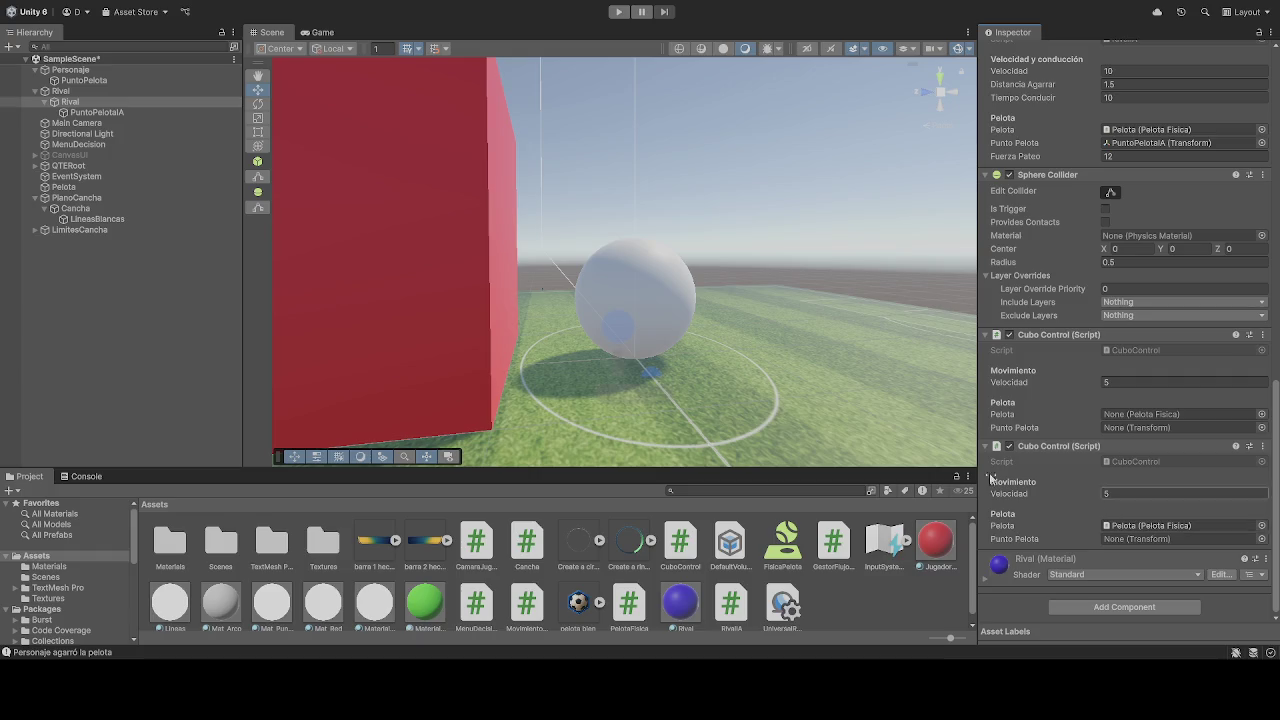
{"action": "mouse_move", "coordinate": [97, 112]}
{"action": "left_mouse_down"}
{"action": "mouse_move", "coordinate": [1014, 446]}
{"action": "mouse_move", "coordinate": [1170, 540]}
{"action": "left_mouse_up"}
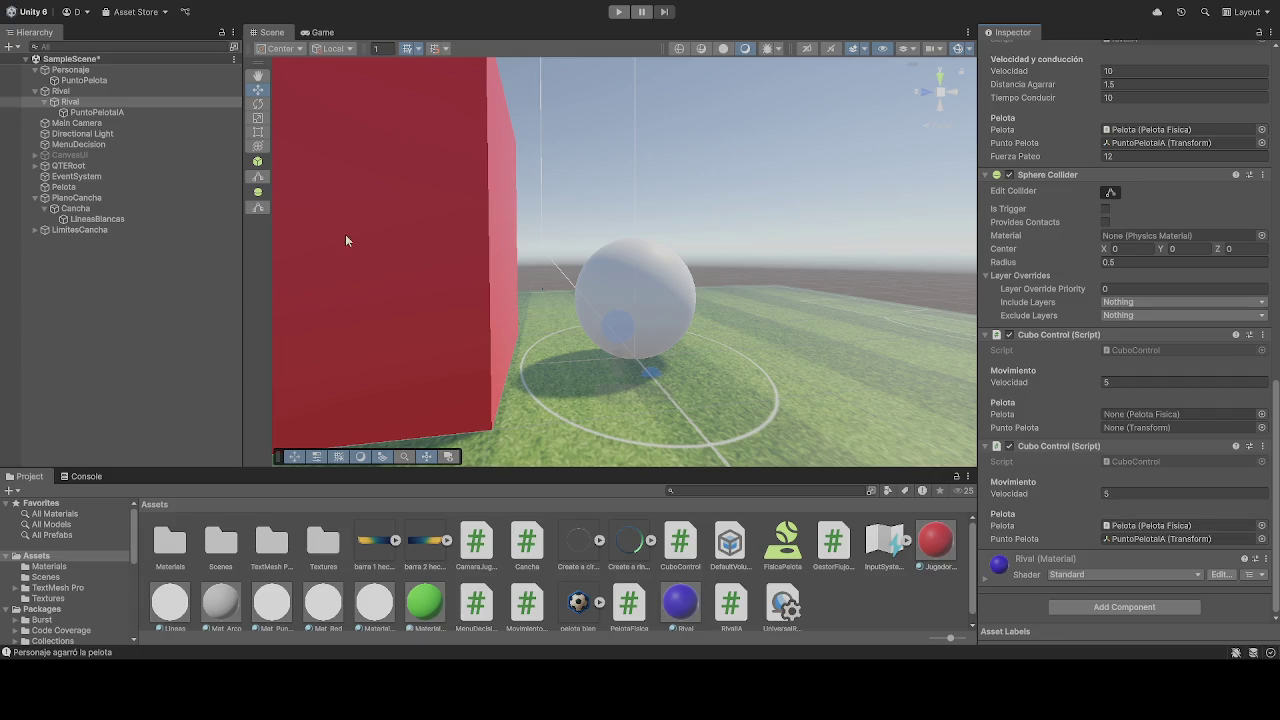
Give Personaje a second Cubo Control using Pelota and PuntoPelota, then start Play
{"action": "left_click", "coordinate": [66, 71]}
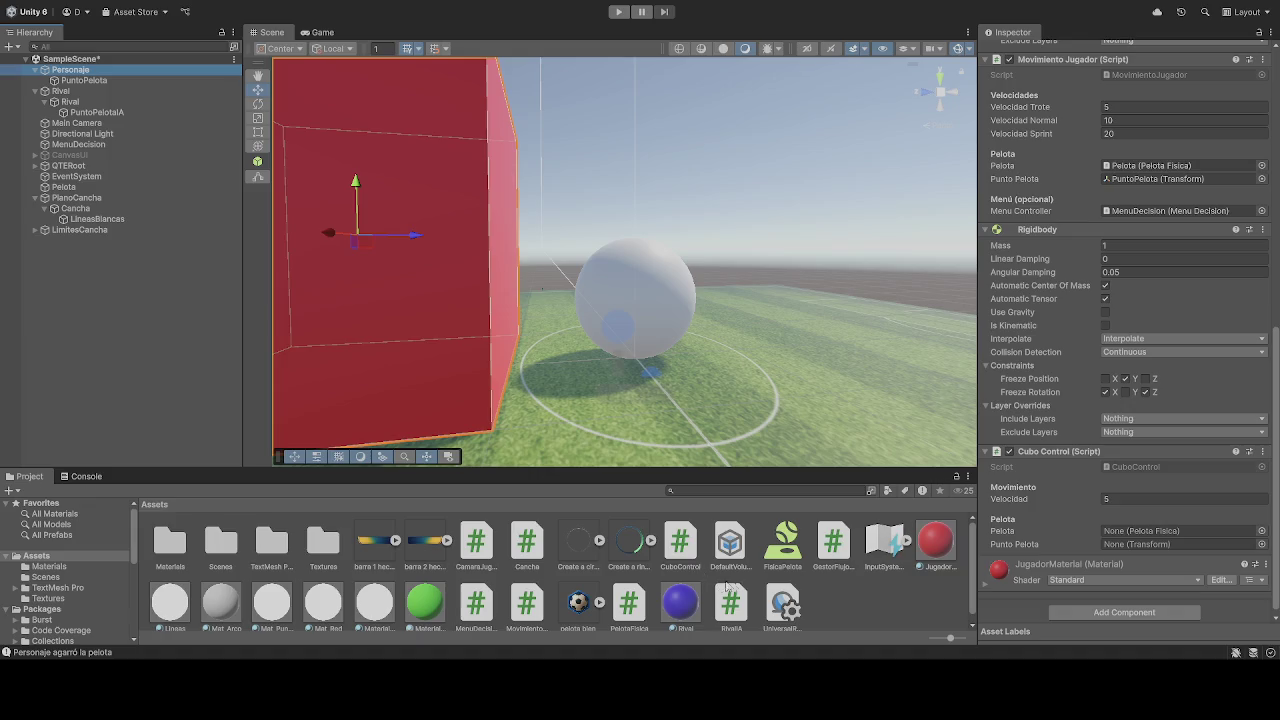
{"action": "left_click", "coordinate": [1124, 612]}
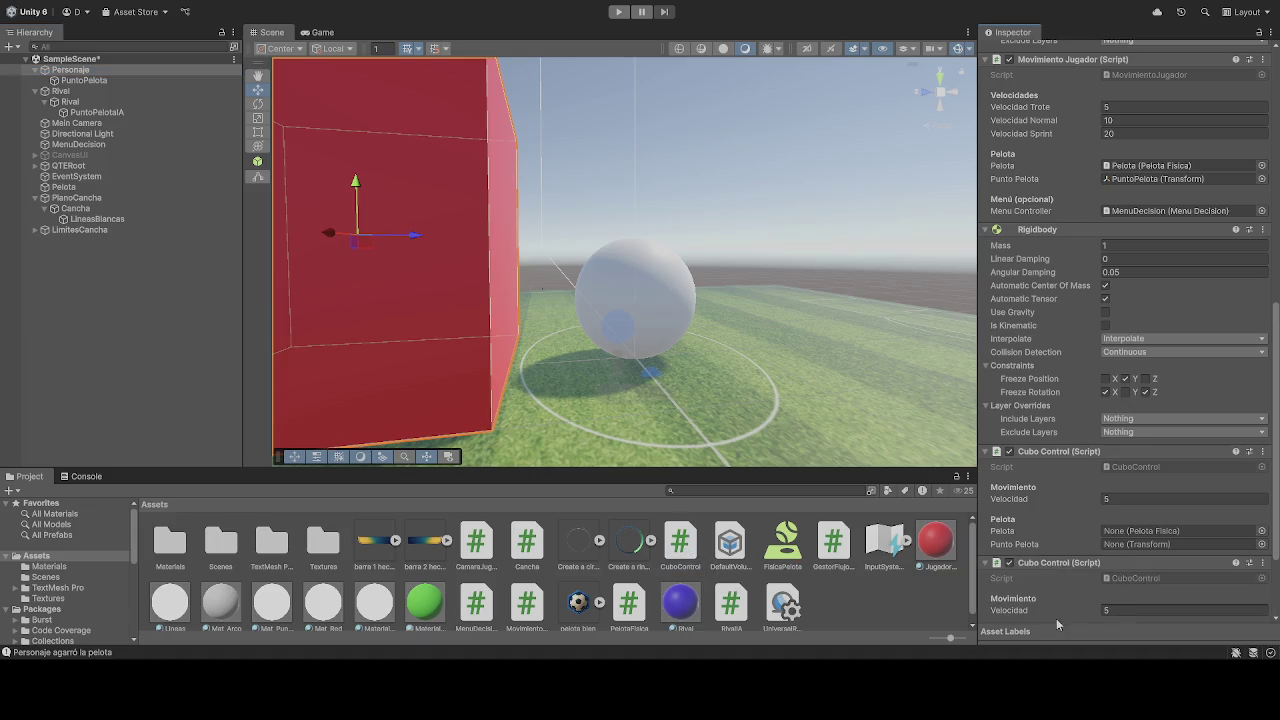
{"action": "scroll", "coordinate": [1095, 520], "scroll_direction": "down", "scroll_amount": 3}
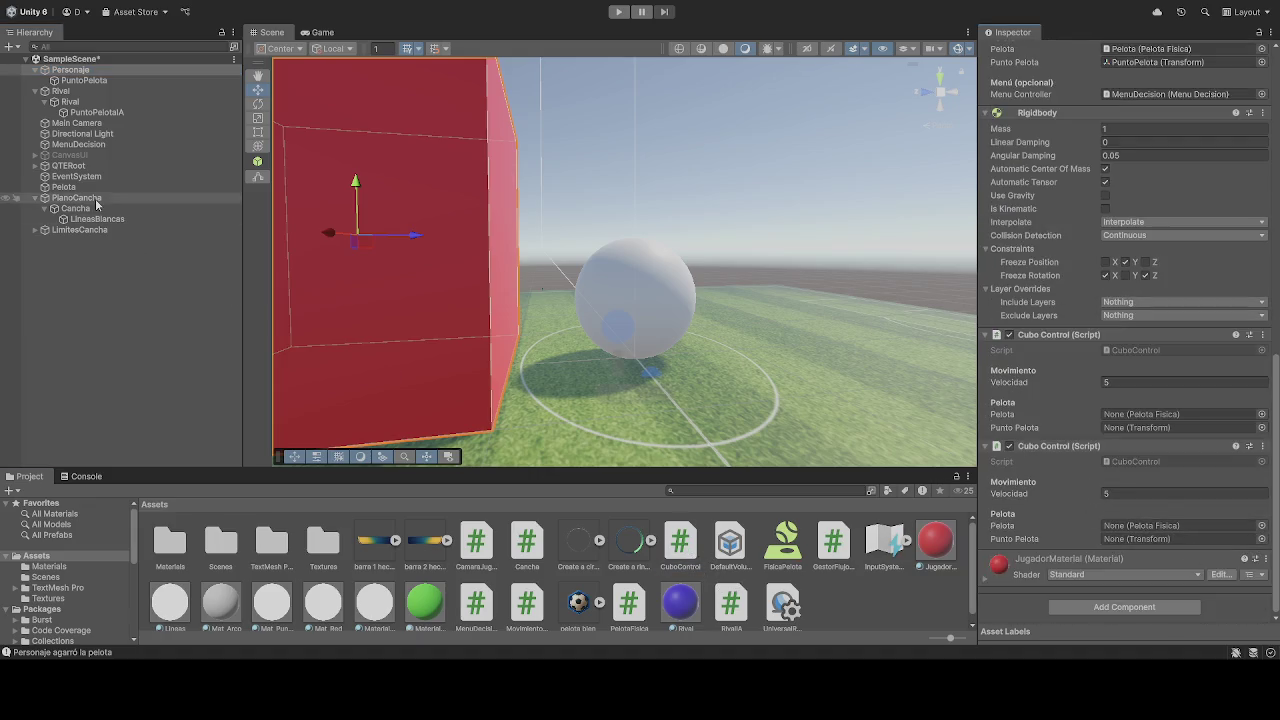
{"action": "mouse_move", "coordinate": [64, 187]}
{"action": "left_mouse_down"}
{"action": "mouse_move", "coordinate": [773, 302]}
{"action": "mouse_move", "coordinate": [1144, 505]}
{"action": "mouse_move", "coordinate": [1150, 528]}
{"action": "left_mouse_up"}
{"action": "left_click_drag", "start_coordinate": [85, 80], "coordinate": [1152, 540]}
{"action": "left_click", "coordinate": [618, 12]}
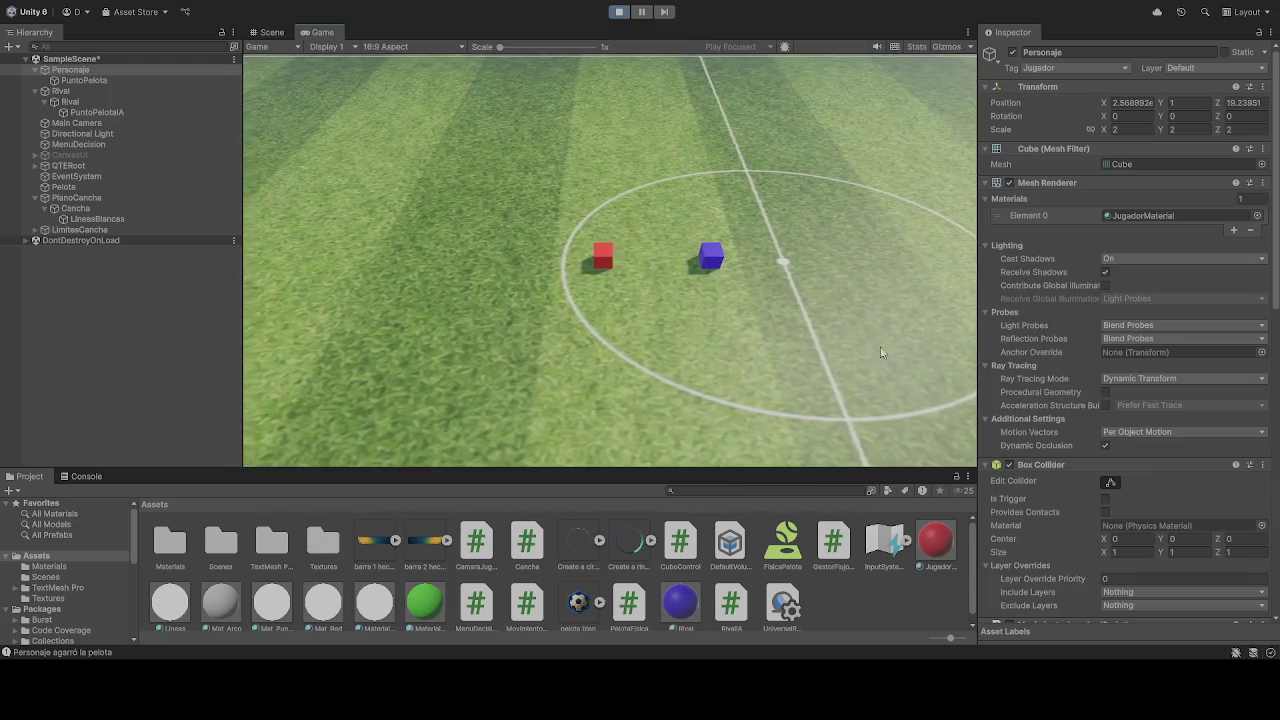
Check the scripts in the Inspector during the play test, then stop playing
{"action": "scroll", "coordinate": [1056, 510], "scroll_direction": "down", "scroll_amount": 10}
{"action": "scroll", "coordinate": [1056, 495], "scroll_direction": "down", "scroll_amount": 8}
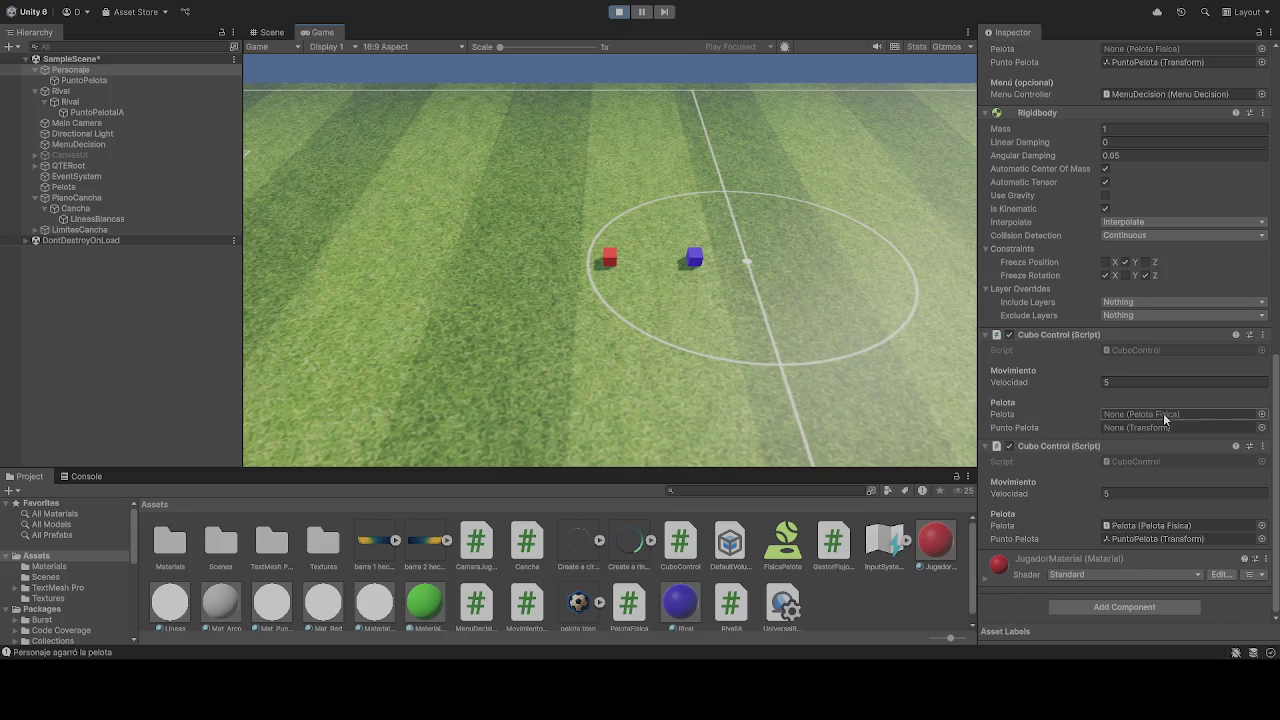
{"action": "left_click", "coordinate": [619, 11]}
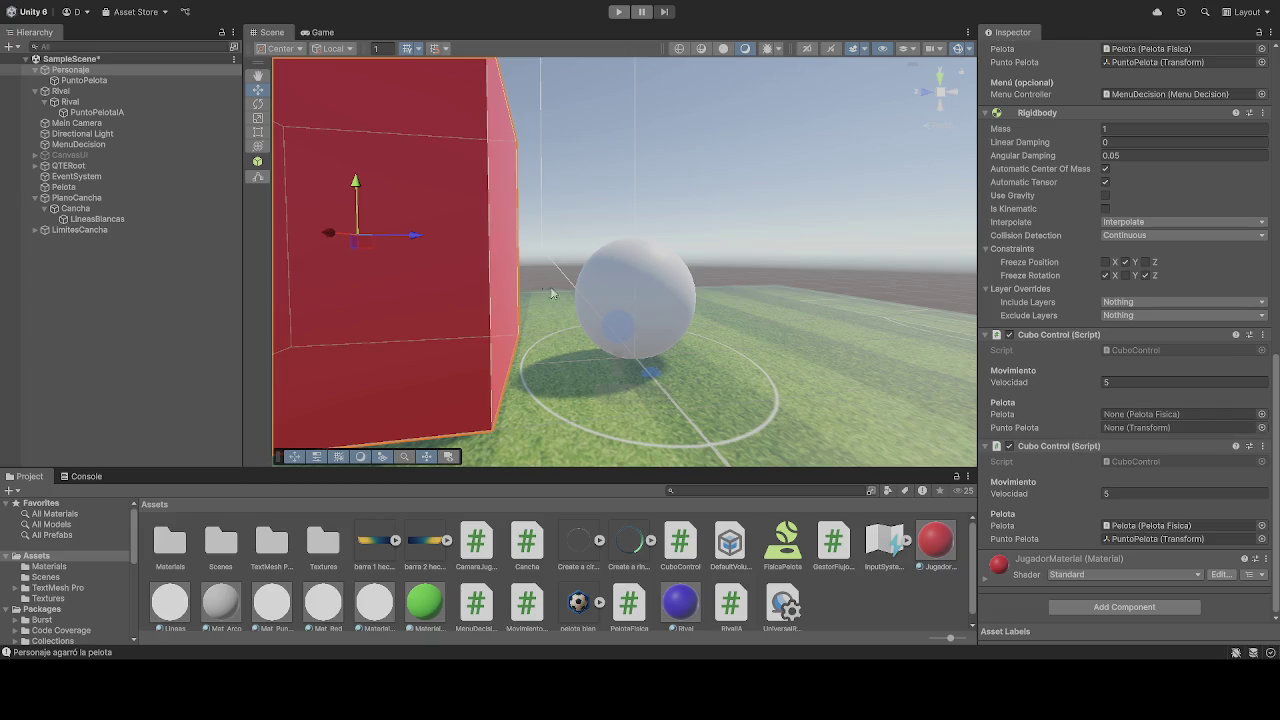
Remove Personaje's unlinked first Cubo Control component, then select Rival
{"action": "left_click", "coordinate": [80, 79]}
{"action": "left_click", "coordinate": [74, 70]}
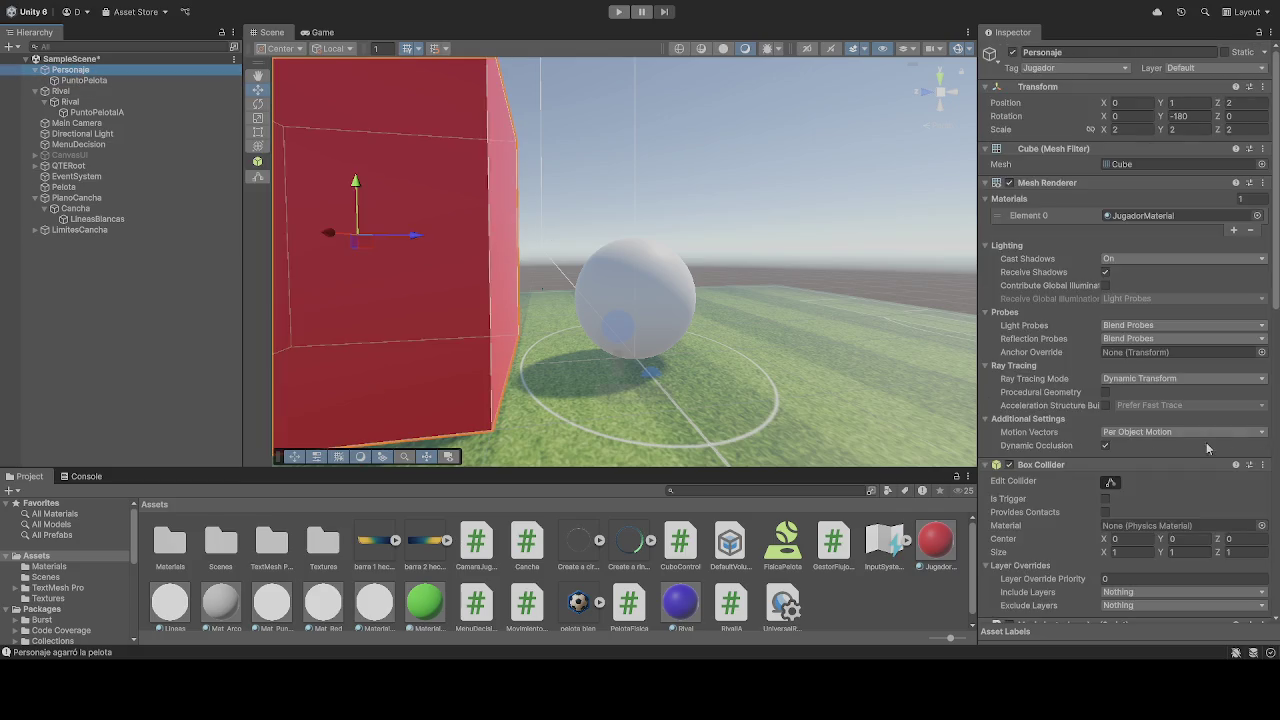
{"action": "scroll", "coordinate": [1077, 452], "scroll_direction": "down", "scroll_amount": 5}
{"action": "scroll", "coordinate": [1077, 452], "scroll_direction": "down", "scroll_amount": 3}
{"action": "scroll", "coordinate": [1081, 448], "scroll_direction": "down", "scroll_amount": 5}
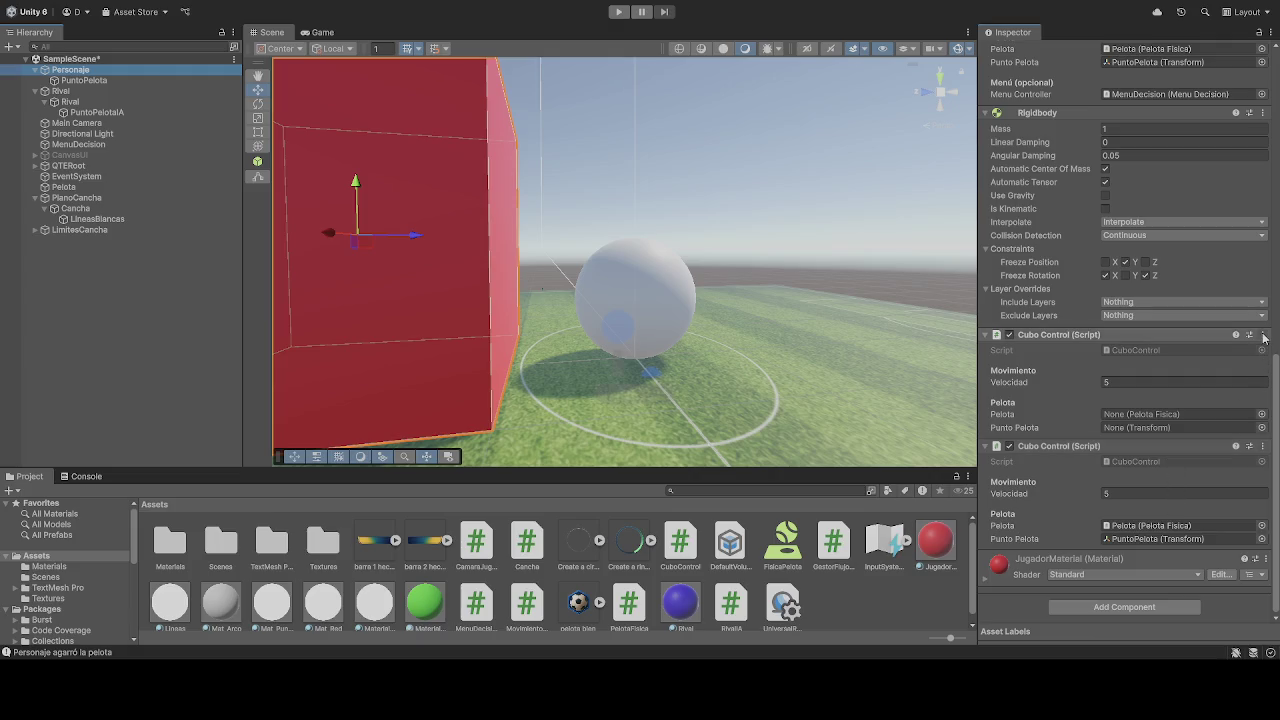
{"action": "left_click", "coordinate": [1178, 374]}
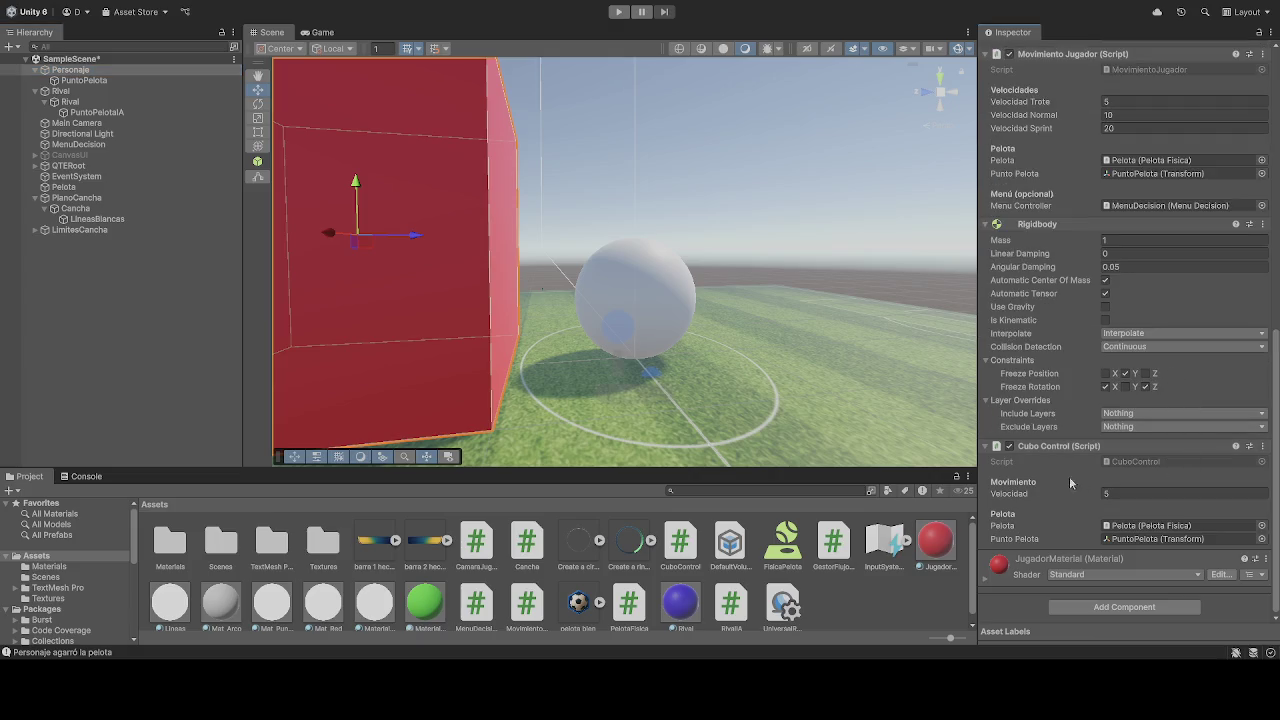
{"action": "left_click", "coordinate": [83, 105]}
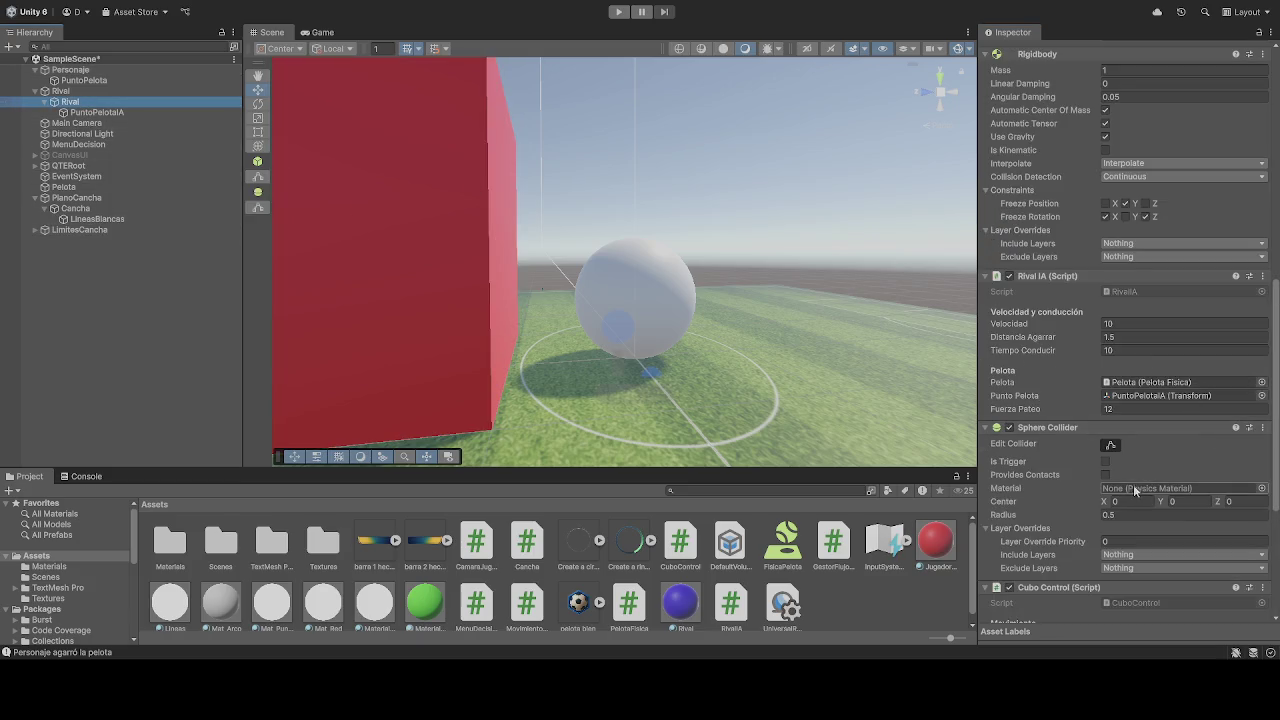
Remove the Rival's unlinked first Cubo Control component and start play-testing again
{"action": "scroll", "coordinate": [1089, 478], "scroll_direction": "down", "scroll_amount": 5}
{"action": "scroll", "coordinate": [1091, 482], "scroll_direction": "down", "scroll_amount": 1}
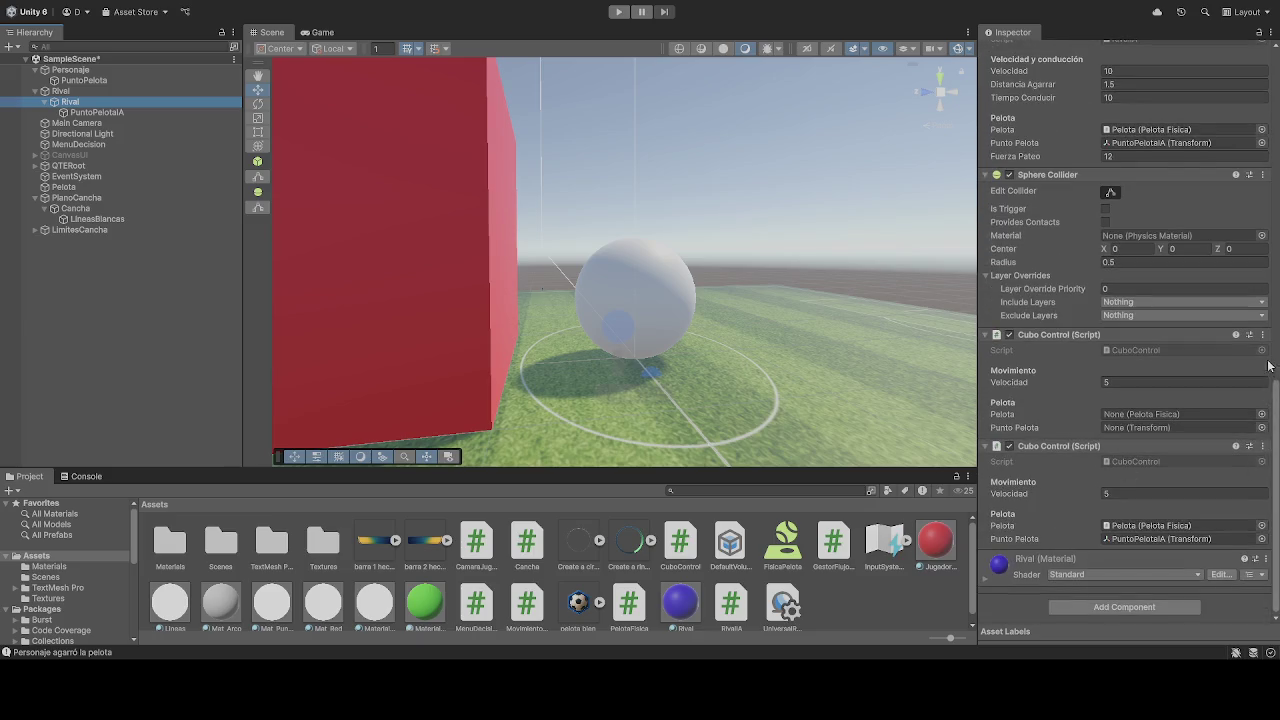
{"action": "left_click", "coordinate": [1185, 371]}
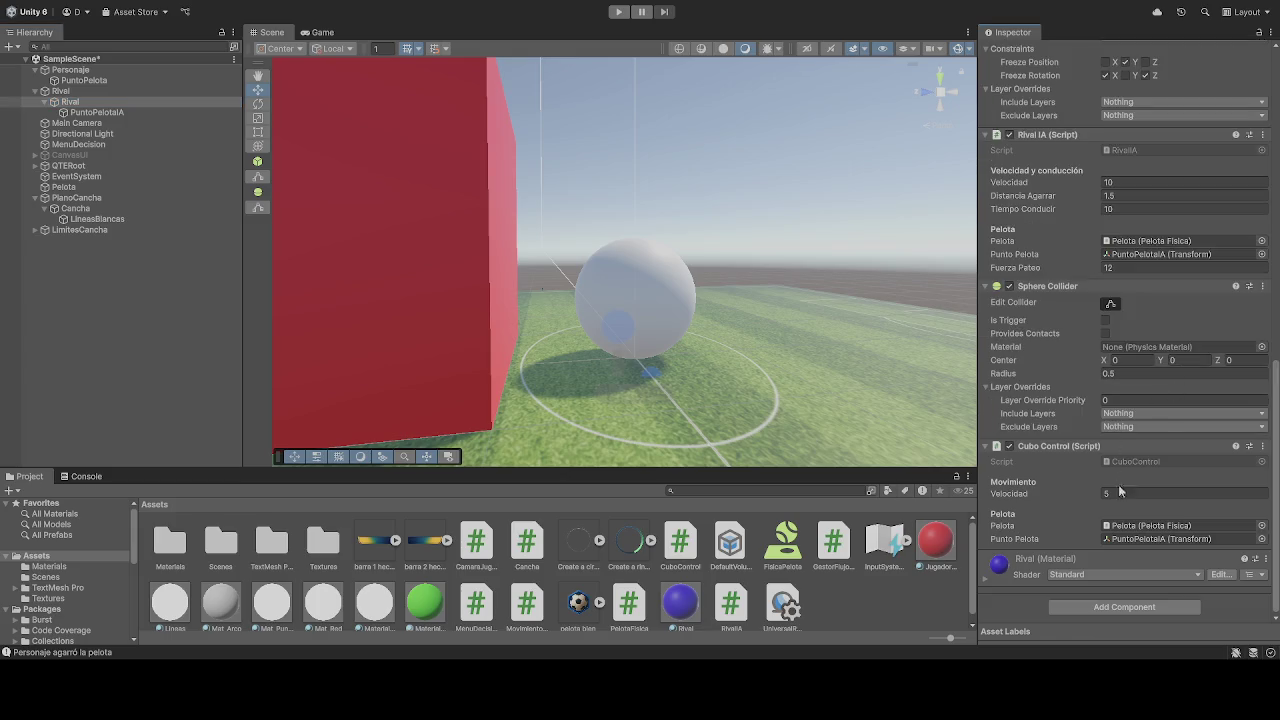
{"action": "left_click", "coordinate": [612, 13]}
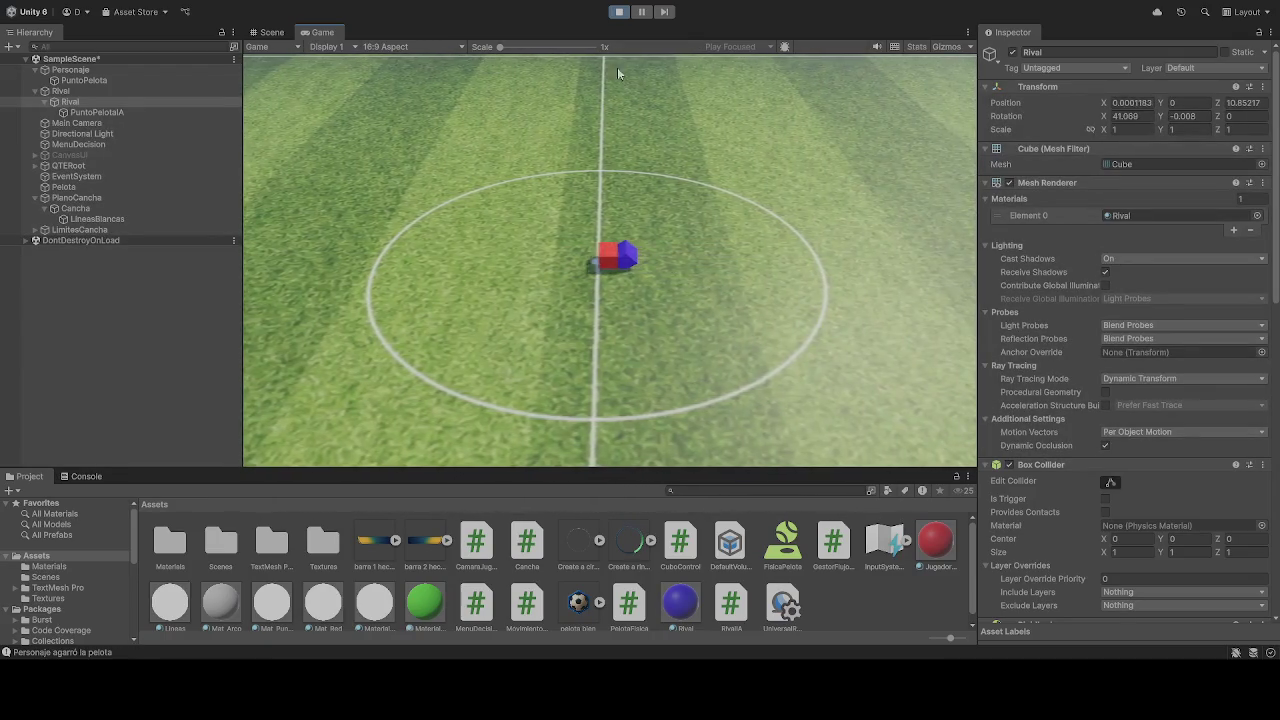
Stop the running play-test and launch it again from the centre circle
{"action": "left_click", "coordinate": [618, 12]}
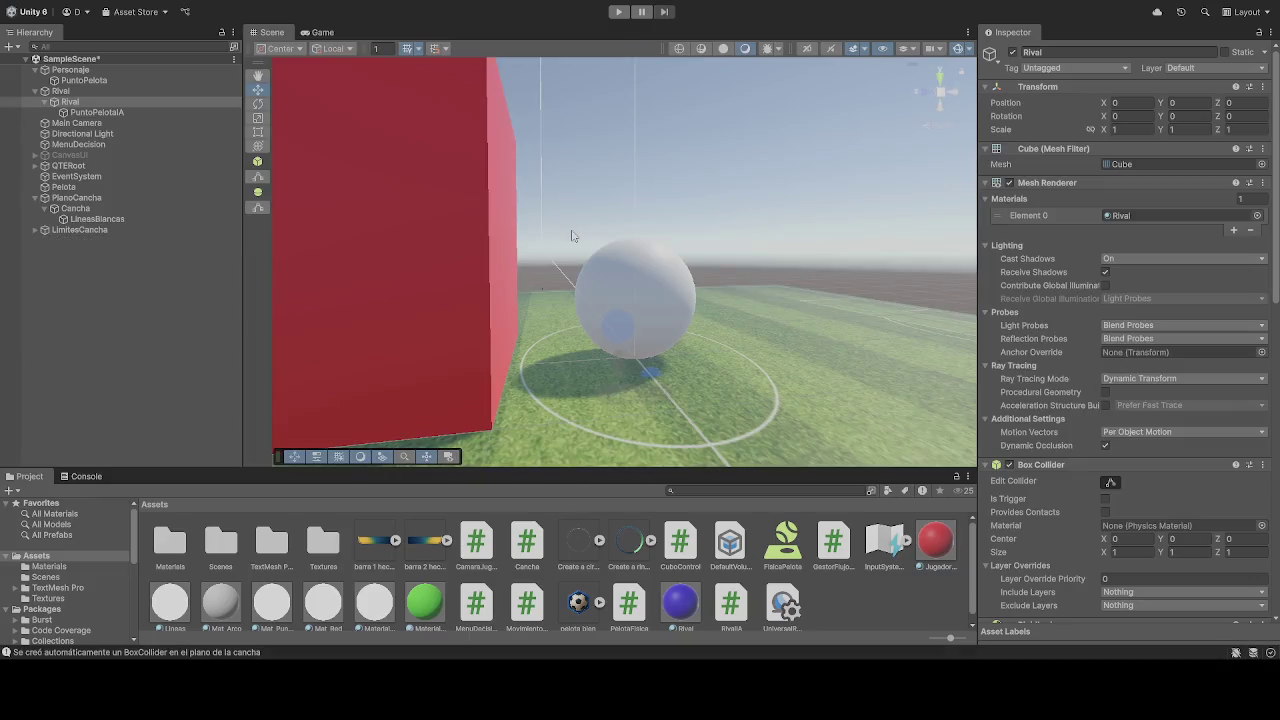
{"action": "left_click", "coordinate": [619, 11]}
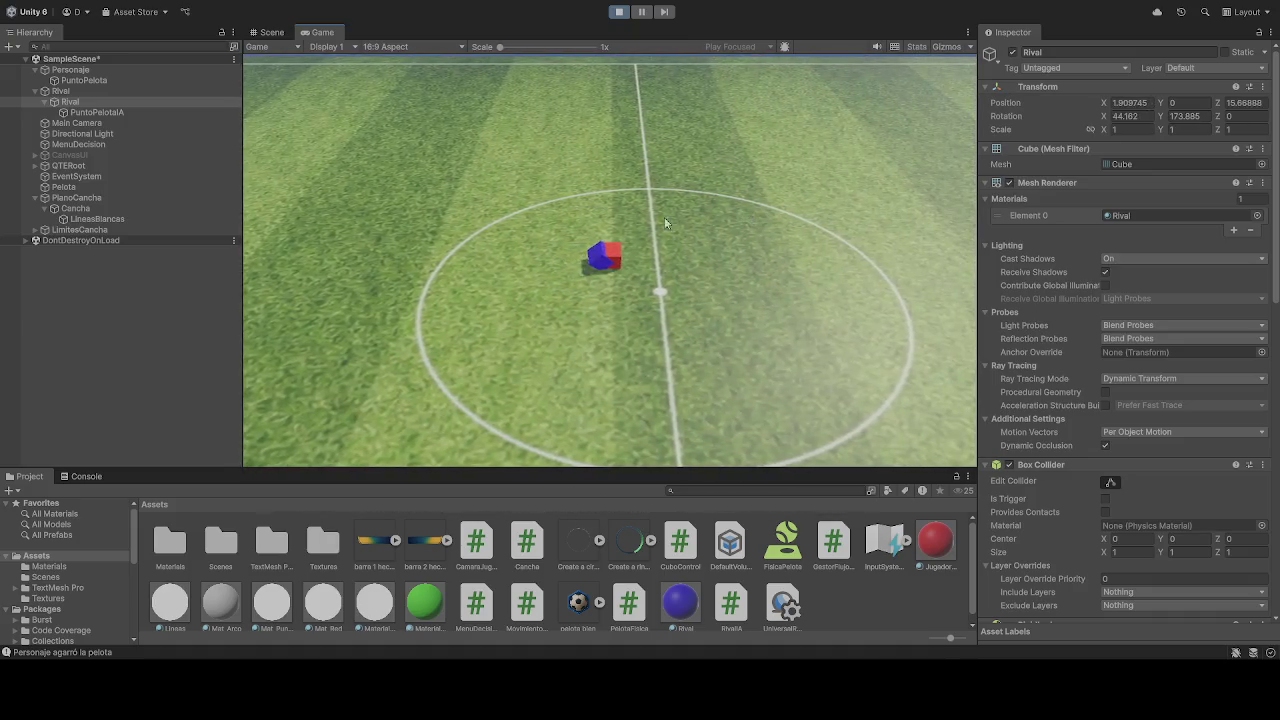
Compare PuntoPelotaA and PuntoPelota positions, then view the ball marker in Scene view
{"action": "left_click", "coordinate": [113, 113]}
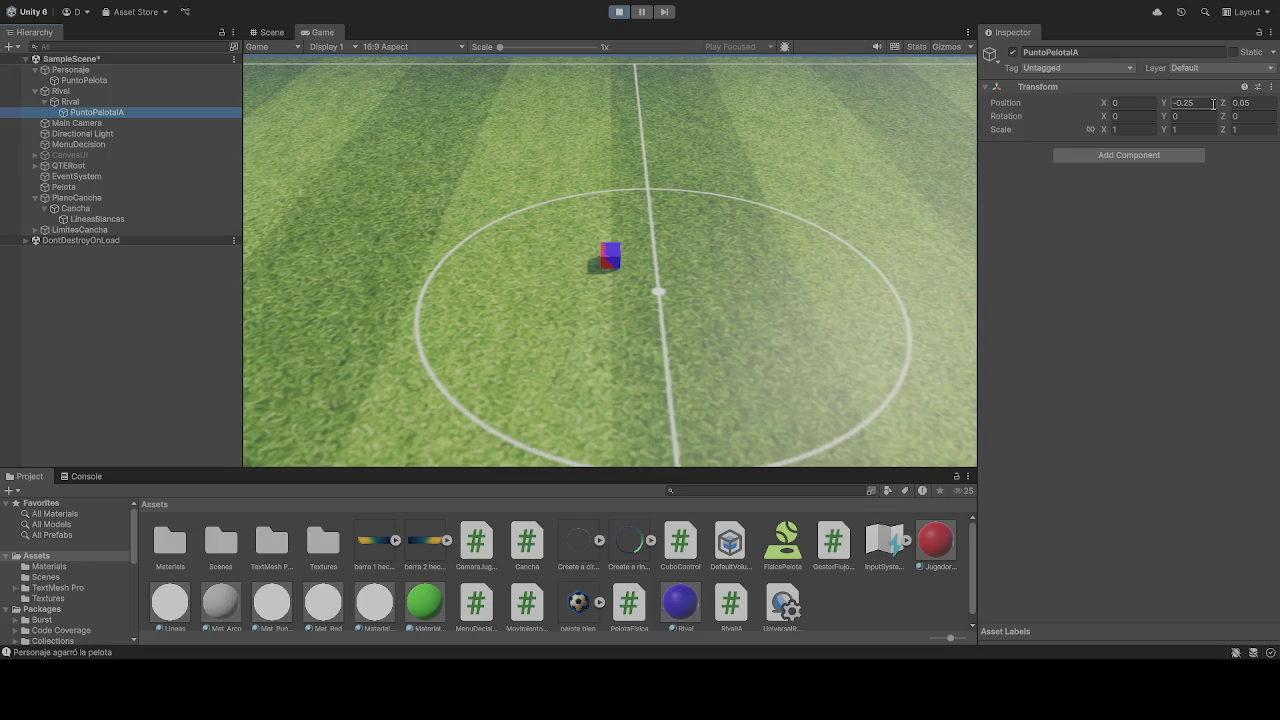
{"action": "left_click", "coordinate": [116, 79]}
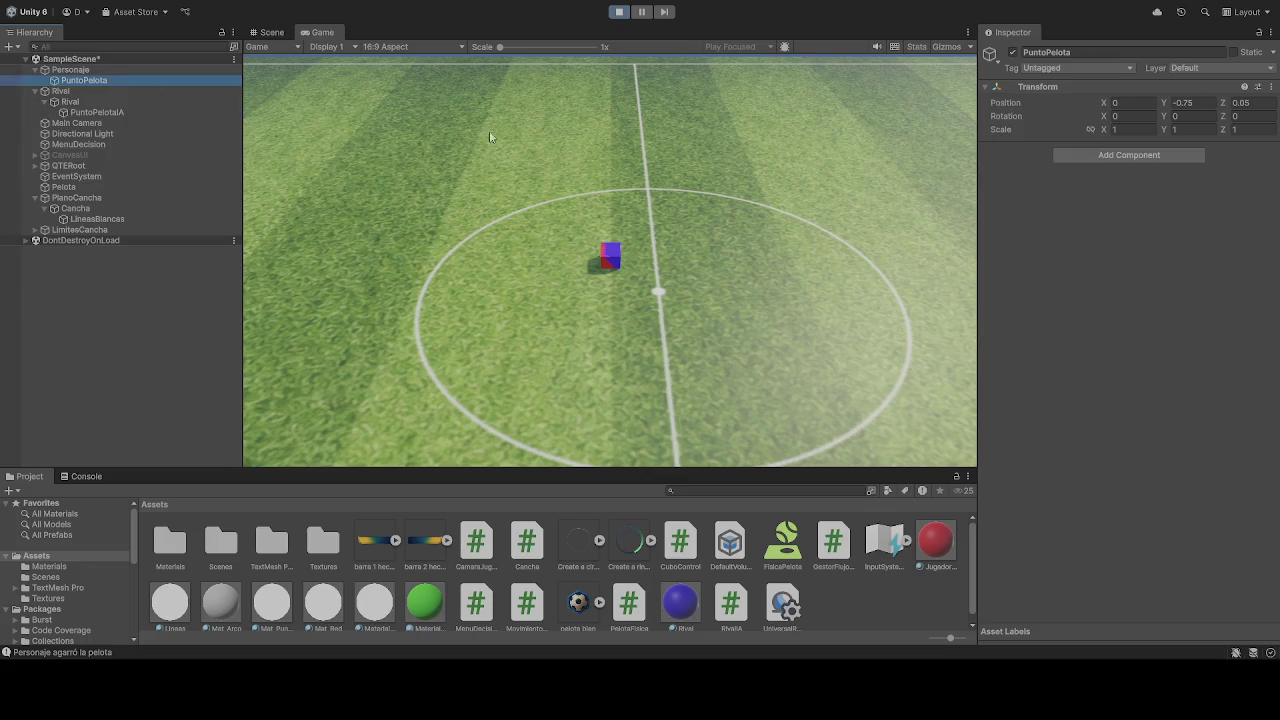
{"action": "left_click", "coordinate": [702, 302]}
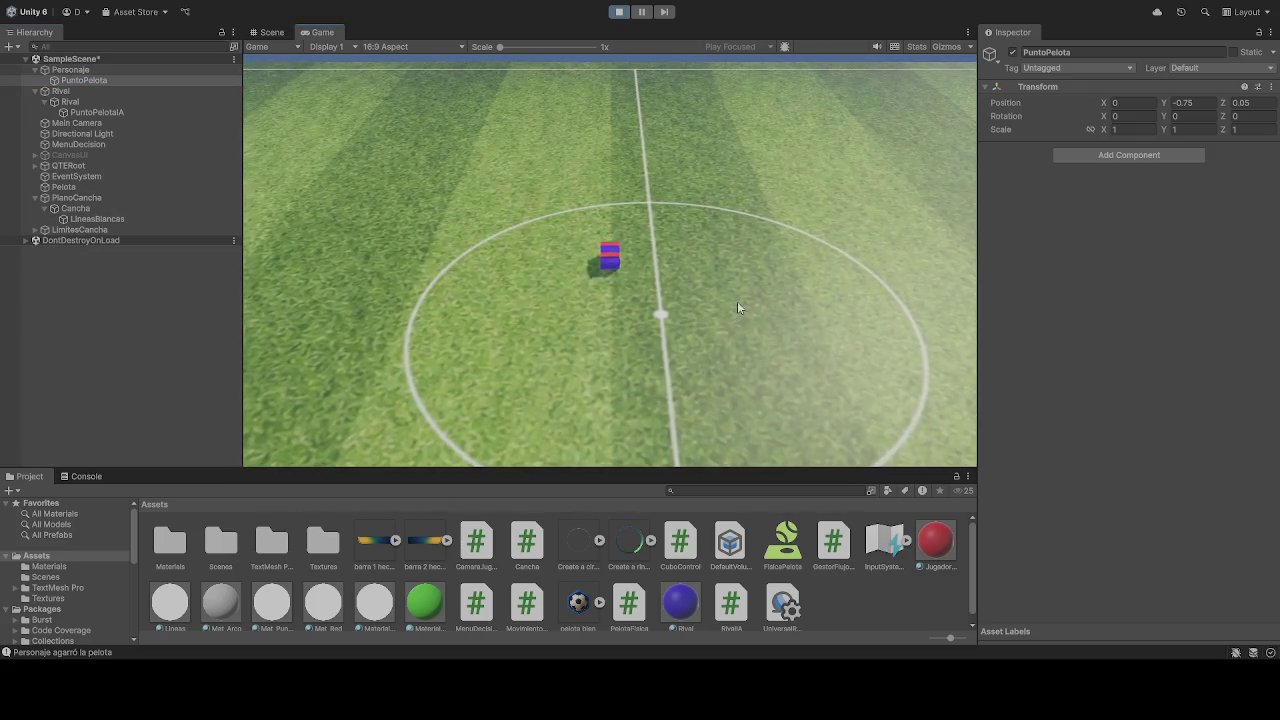
{"action": "left_click", "coordinate": [271, 32]}
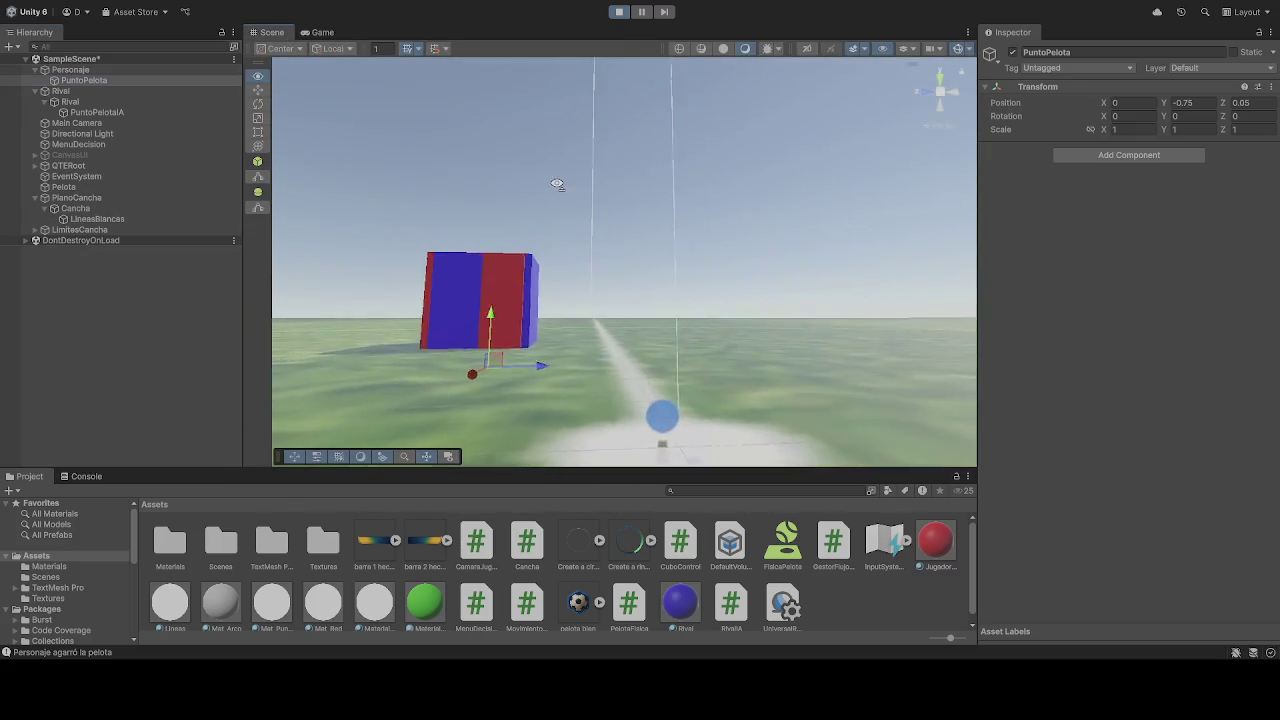
{"action": "left_click_drag", "start_coordinate": [614, 412], "coordinate": [643, 449]}
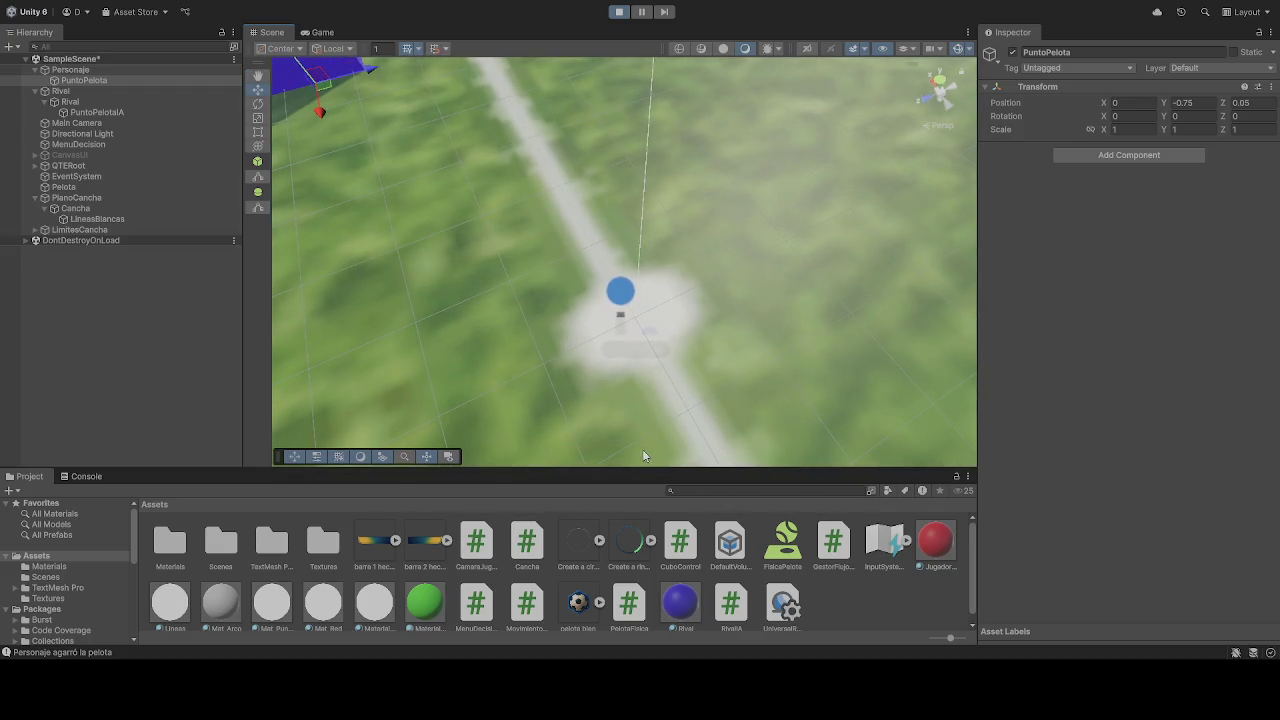
Try PuntoPelota heights 1 and 0 with forward offset 1, then deactivate the Rival cube
{"action": "left_click", "coordinate": [1211, 103]}
{"action": "type", "text": "1"}
{"action": "left_click", "coordinate": [940, 121]}
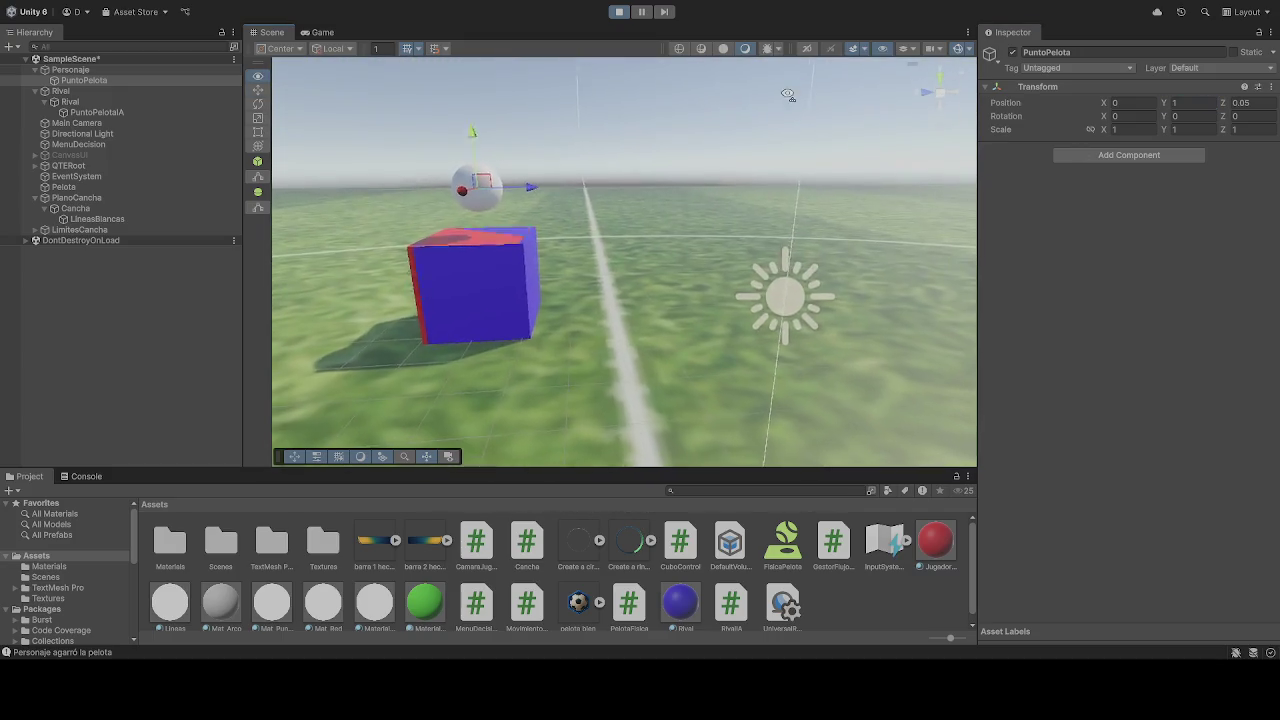
{"action": "left_click", "coordinate": [1204, 103]}
{"action": "type", "text": "0"}
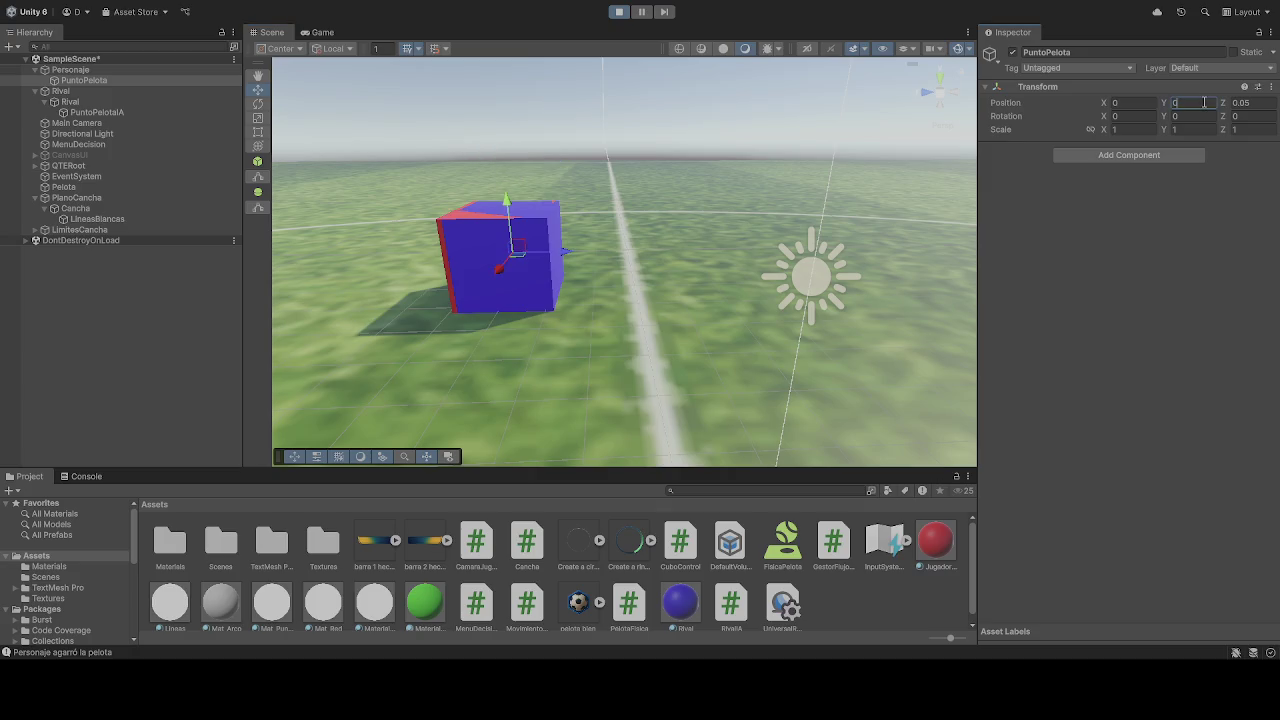
{"action": "left_click", "coordinate": [1256, 103]}
{"action": "type", "text": "1"}
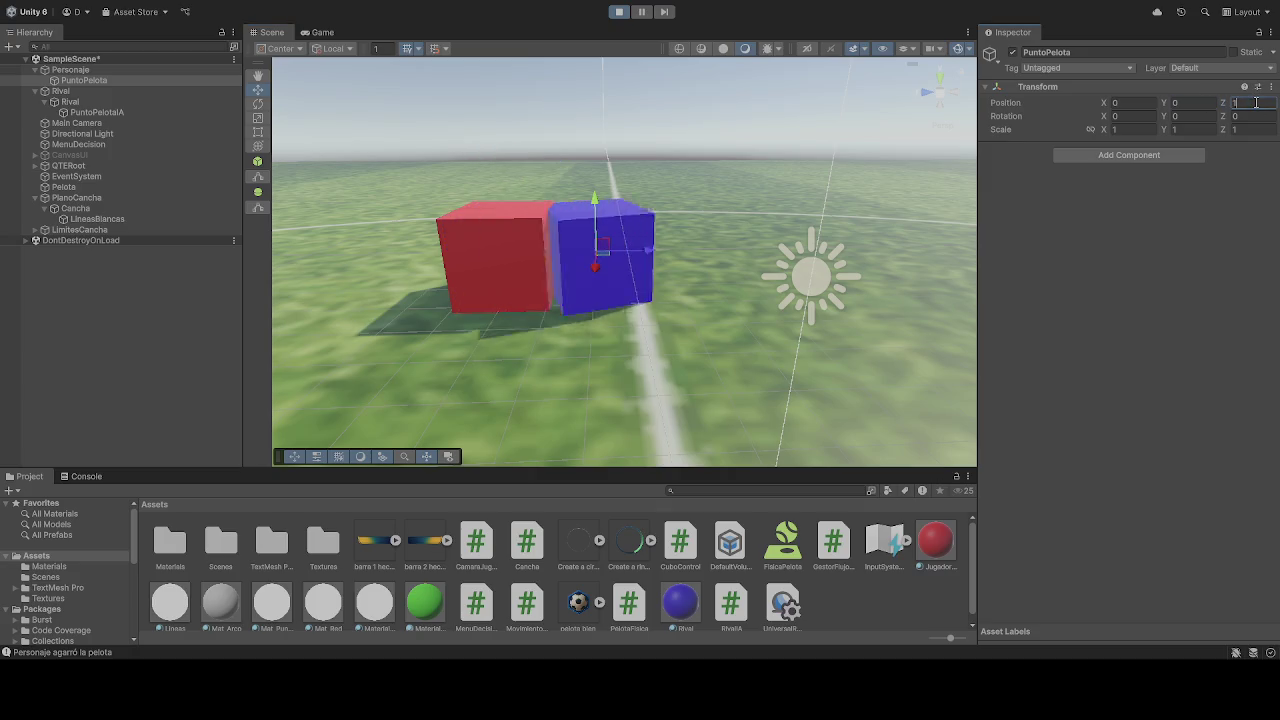
{"action": "left_click", "coordinate": [86, 101]}
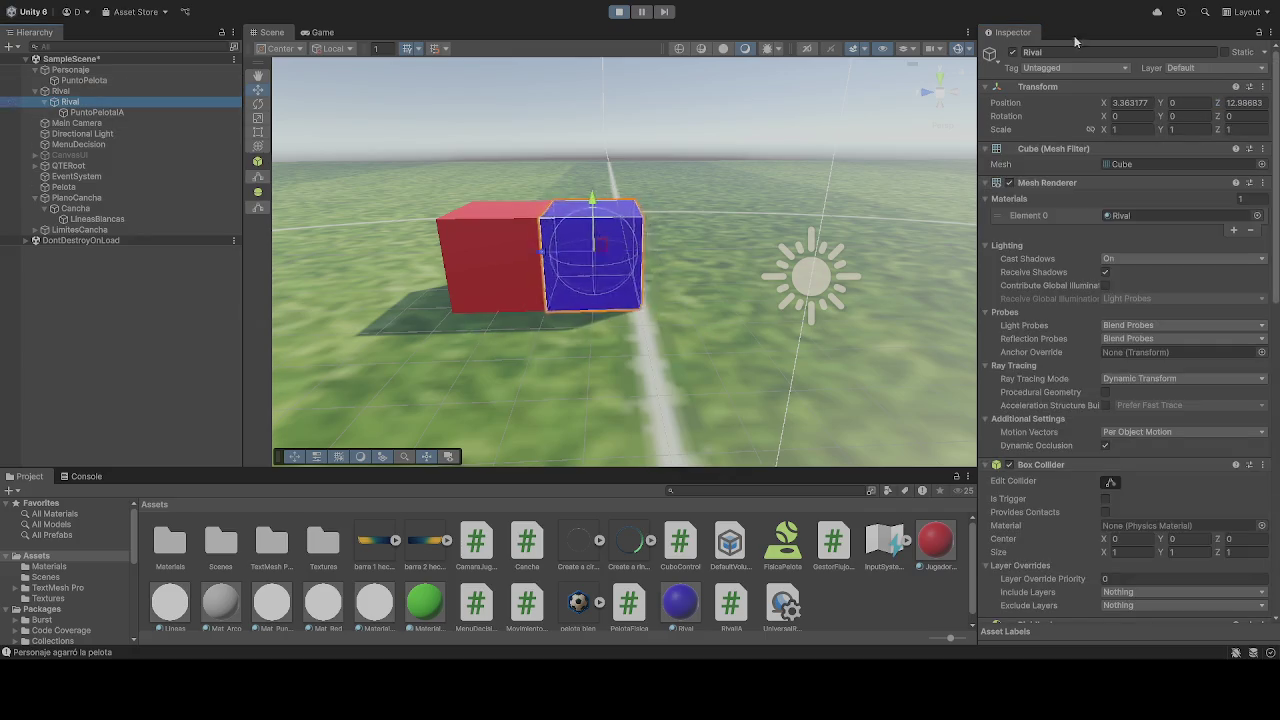
{"action": "left_click", "coordinate": [1013, 52]}
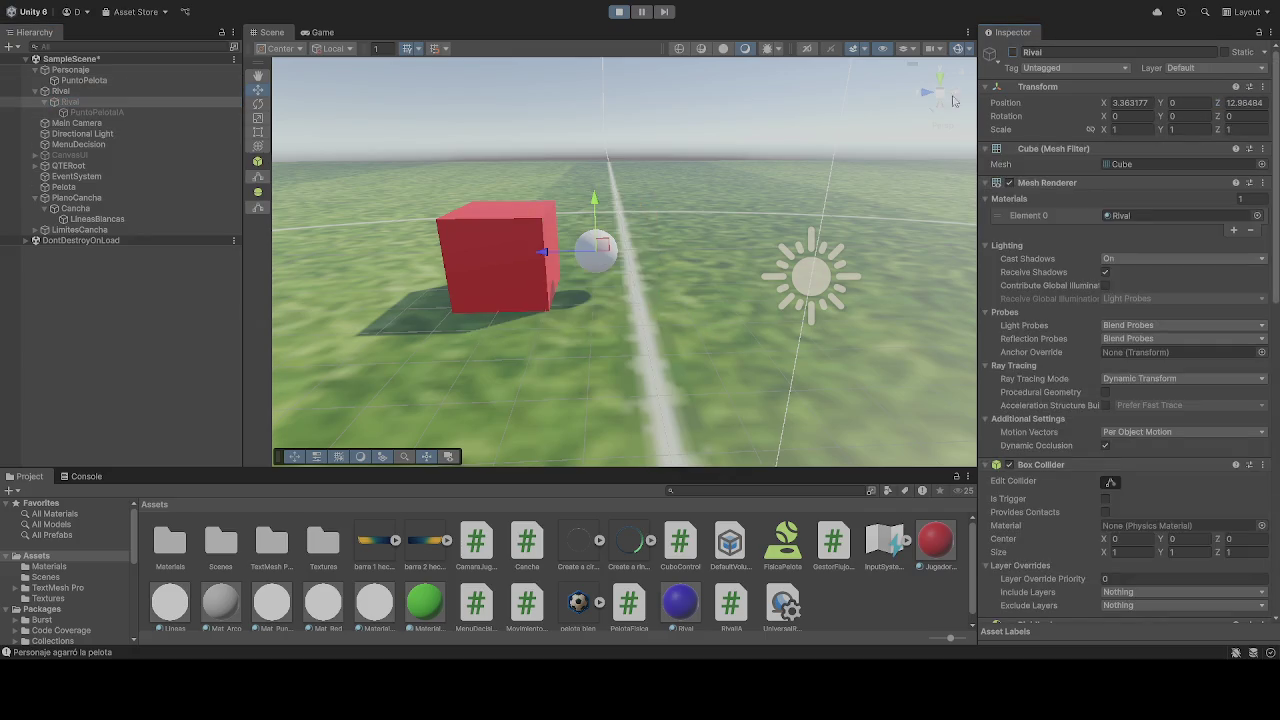
Set PuntoPelota's forward Z position to 0.75
{"action": "left_click", "coordinate": [82, 80]}
{"action": "left_click", "coordinate": [1250, 103]}
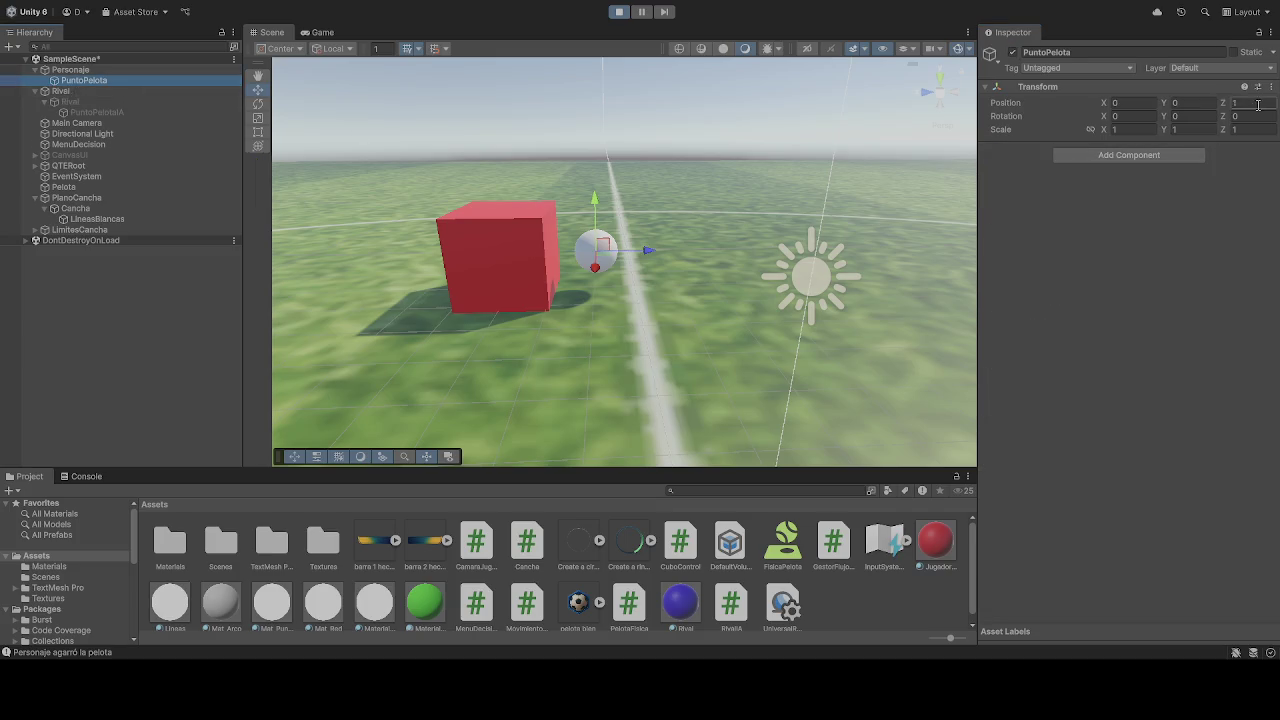
{"action": "type", "text": "0.58"}
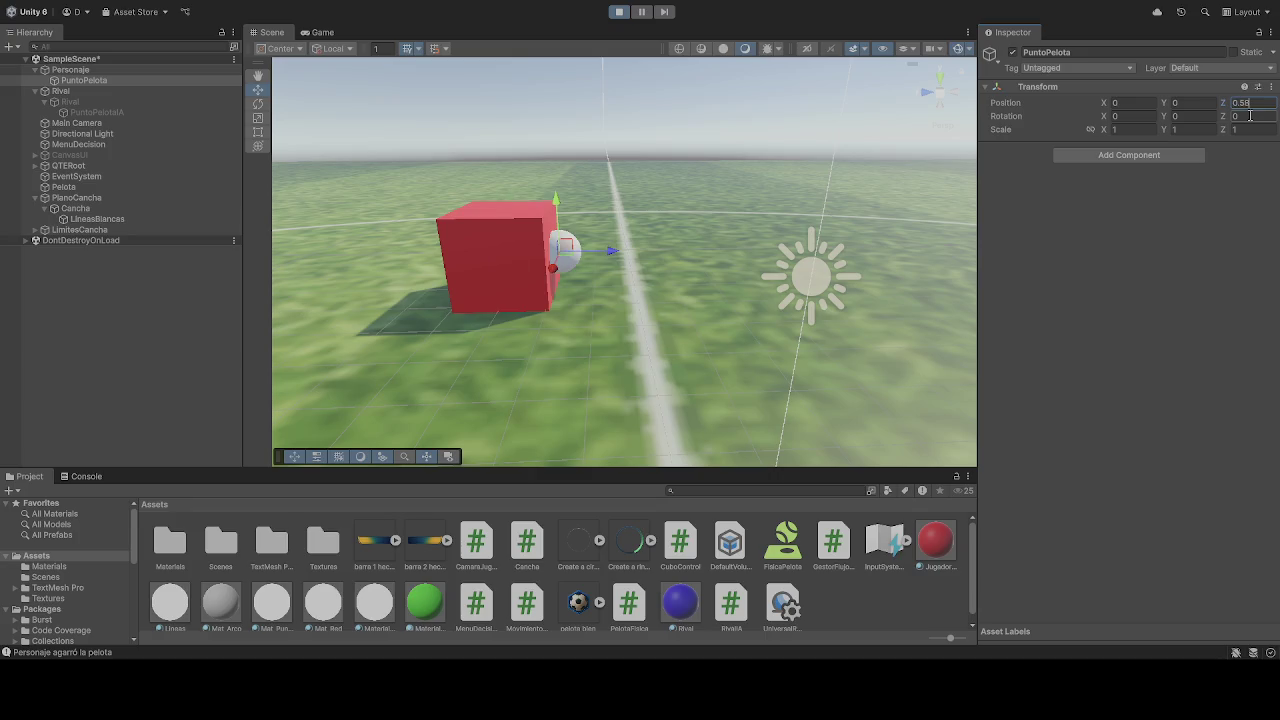
{"action": "key", "text": "BackSpace"}
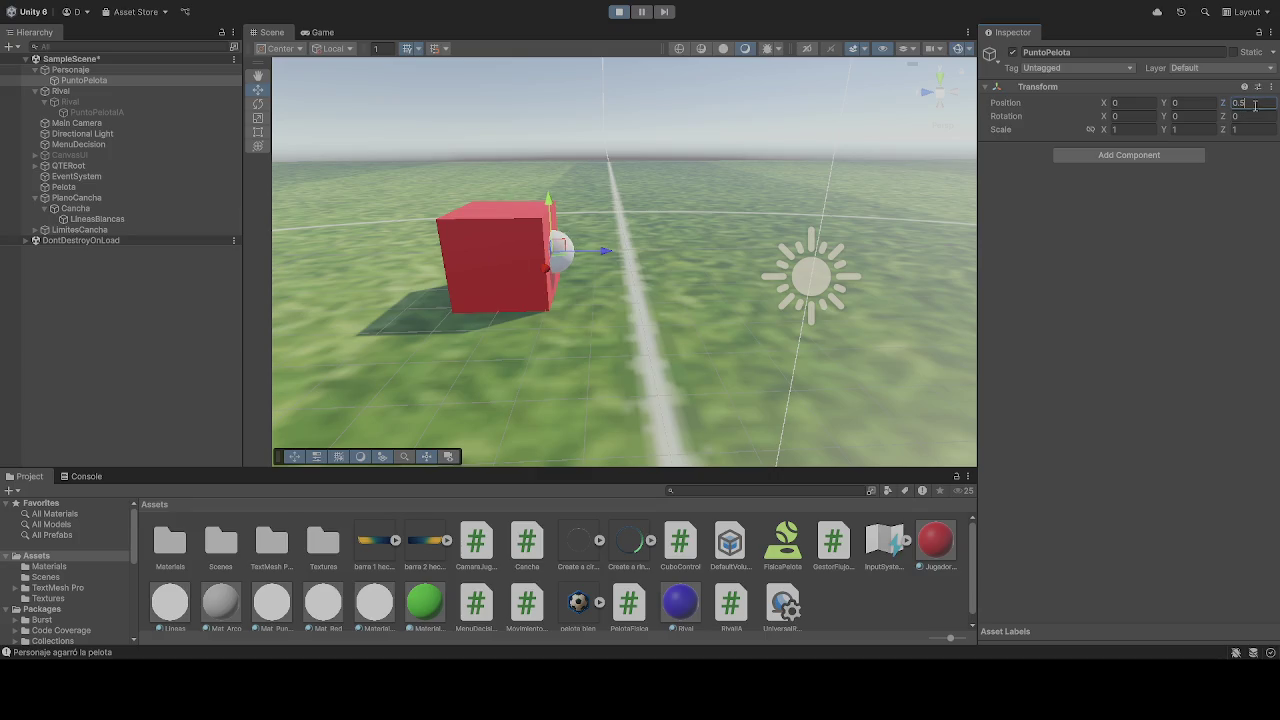
{"action": "key", "text": "BackSpace"}
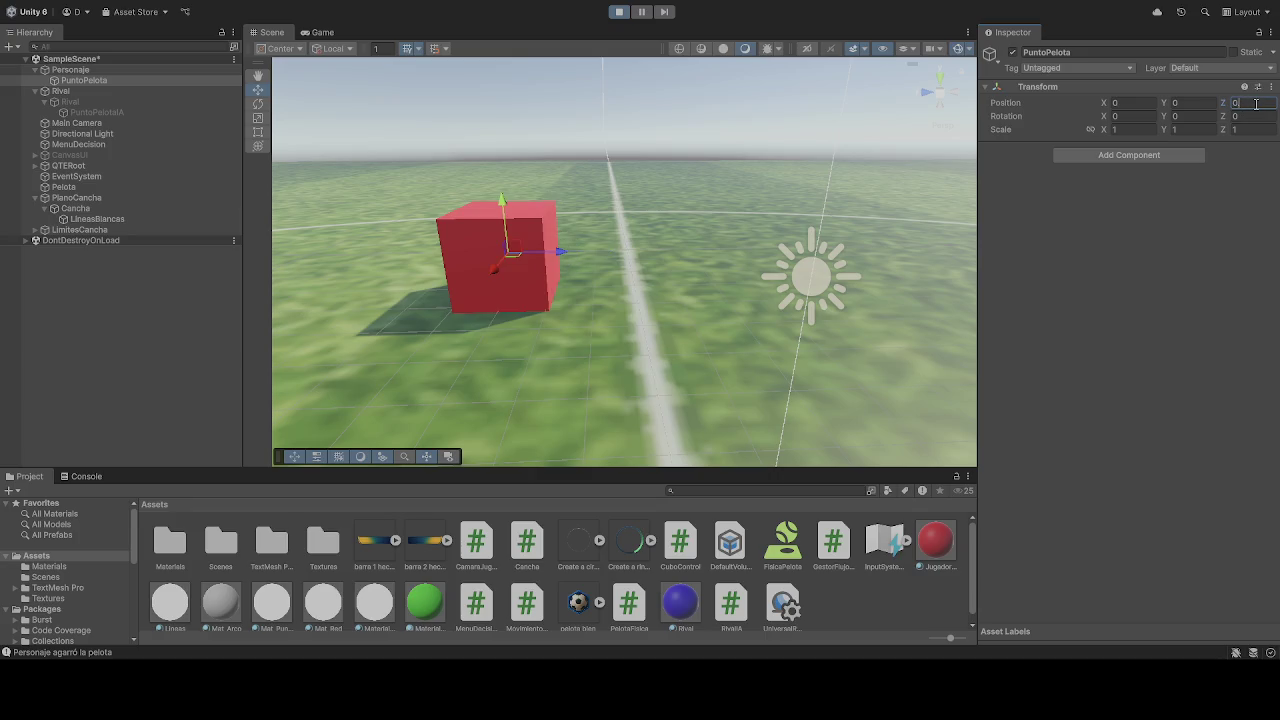
{"action": "type", "text": ".75"}
{"action": "left_click", "coordinate": [1207, 105]}
Set PuntoPelota's height to -0.25 and stop the play test
{"action": "type", "text": "0.5"}
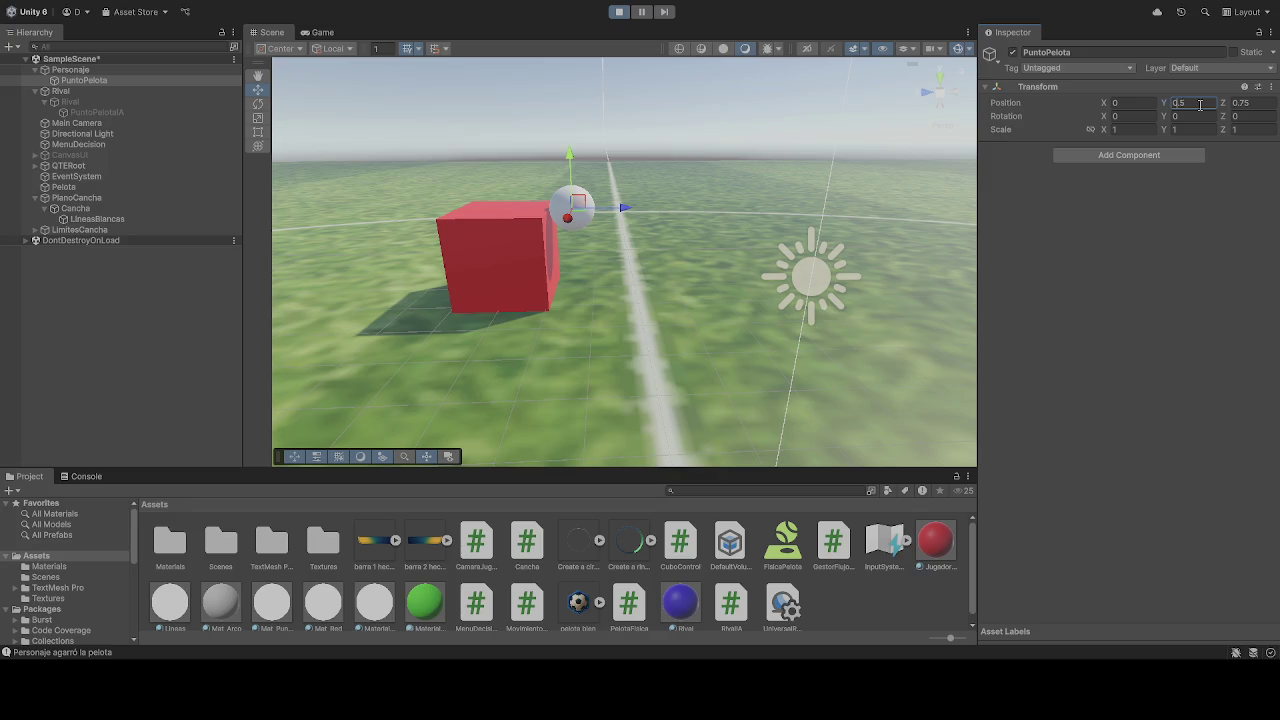
{"action": "type", "text": "-"}
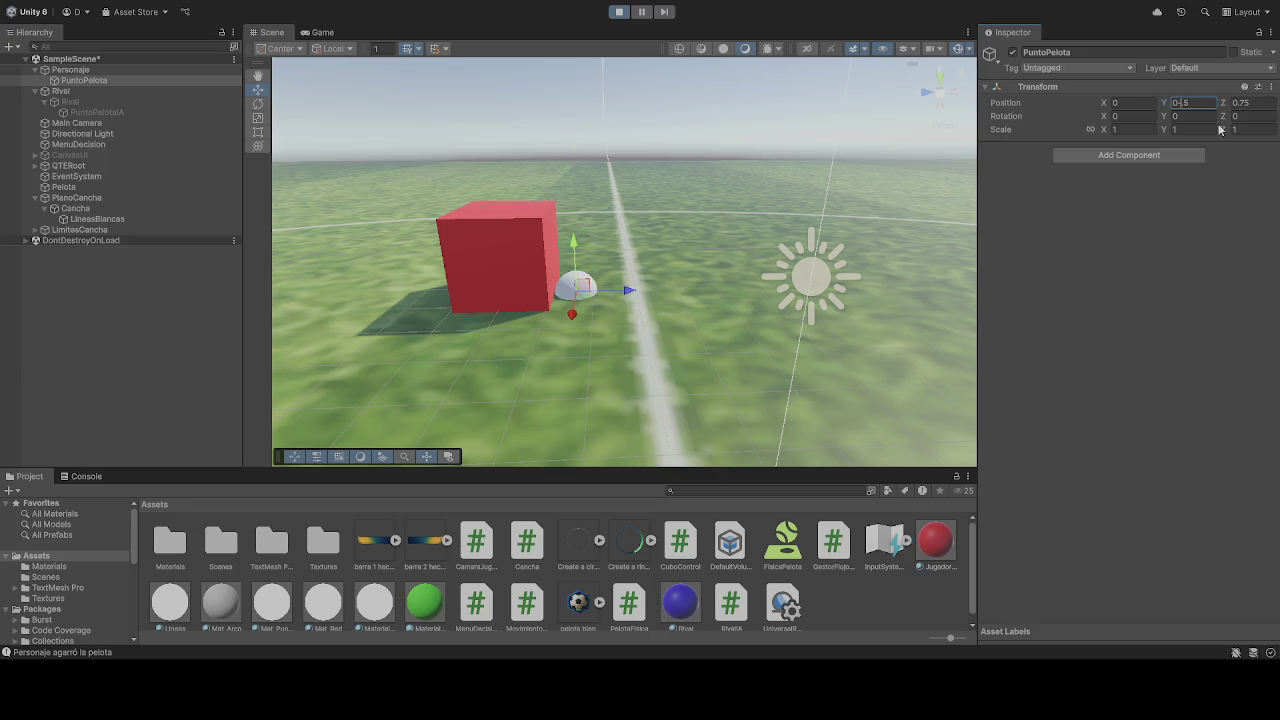
{"action": "key", "text": "BackSpace"}
{"action": "type", "text": "-"}
{"action": "key", "text": "BackSpace"}
{"action": "type", "text": "5"}
{"action": "key", "text": "BackSpace"}
{"action": "type", "text": "5"}
{"action": "key", "text": "BackSpace"}
{"action": "type", "text": "25"}
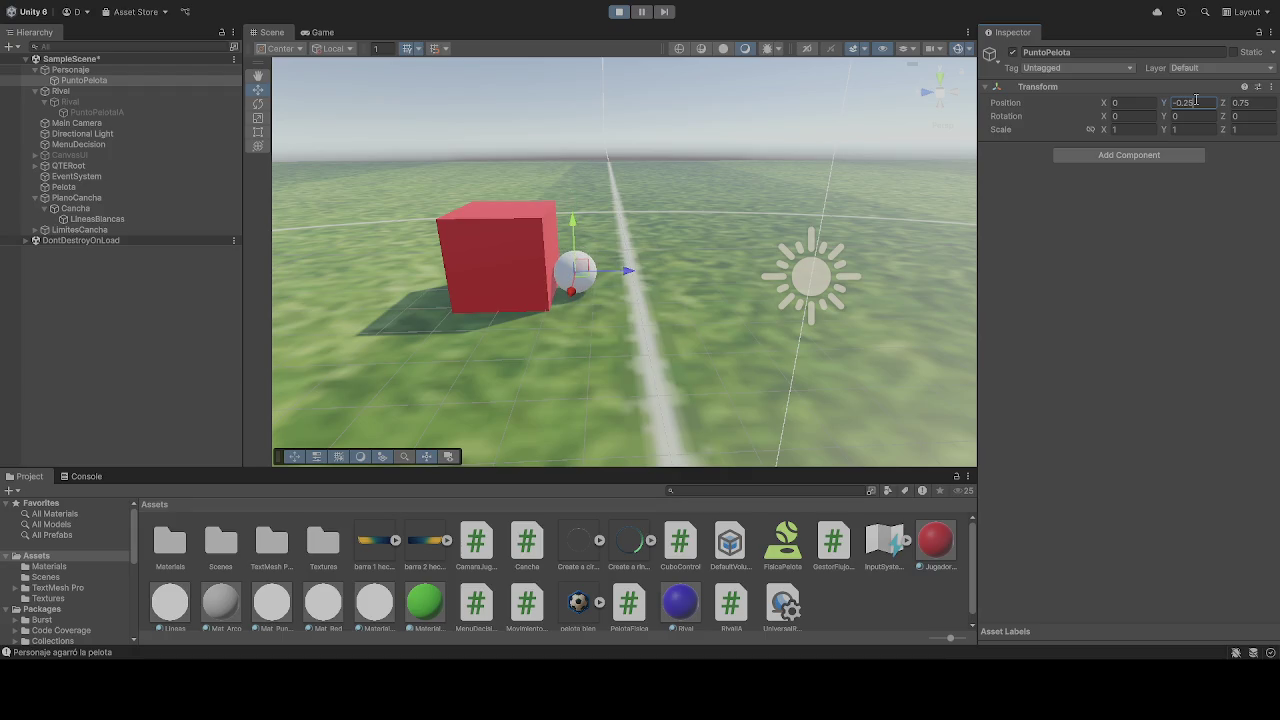
{"action": "left_click", "coordinate": [619, 12]}
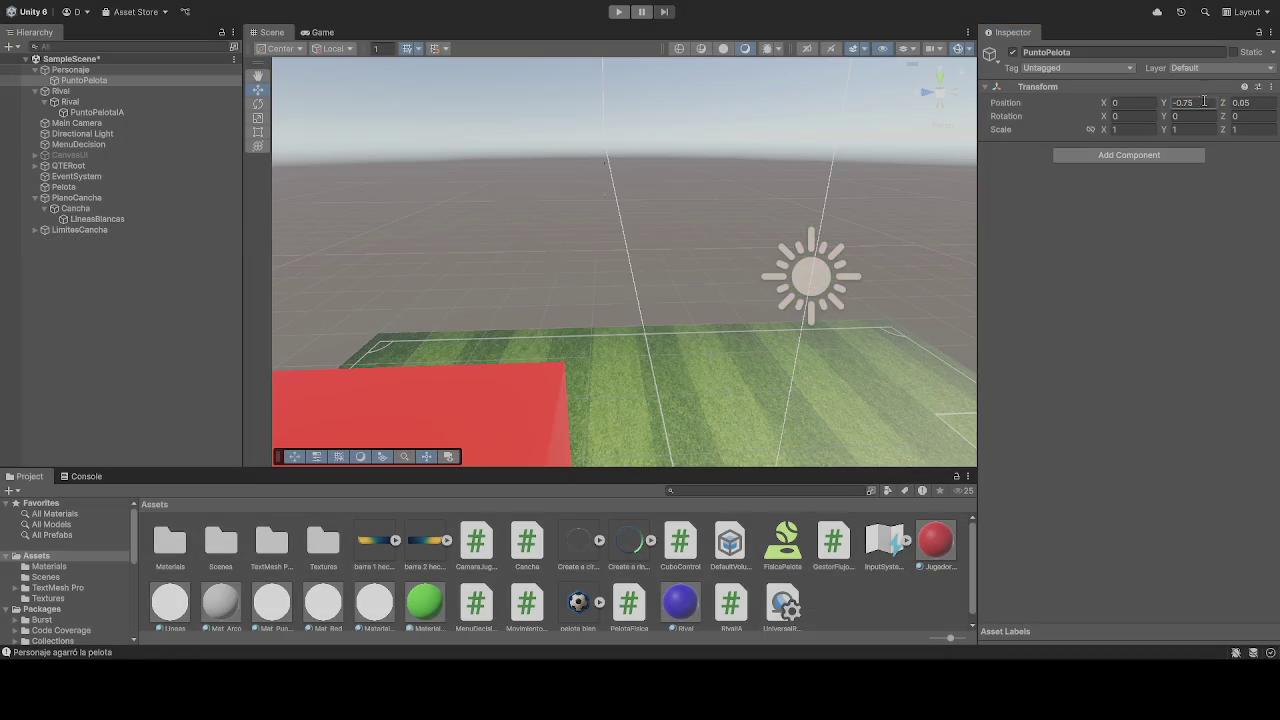
Keep PuntoPelota's height at -0.25 and start a new play test
{"action": "left_click", "coordinate": [1187, 103]}
{"action": "double_click", "coordinate": [1210, 103]}
{"action": "type", "text": "-0.25"}
{"action": "left_click", "coordinate": [619, 12]}
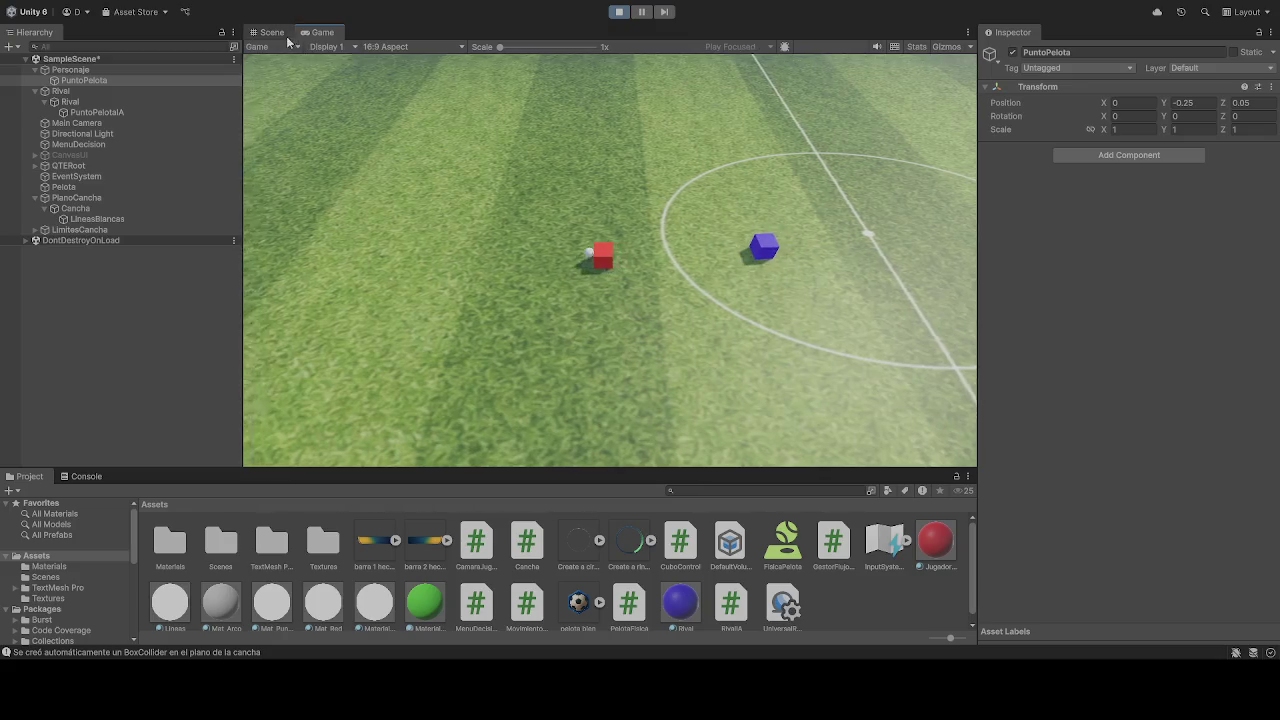
Pause and resume the game, deactivate Rival, and orbit the player cube in Scene view
{"action": "left_click", "coordinate": [641, 13]}
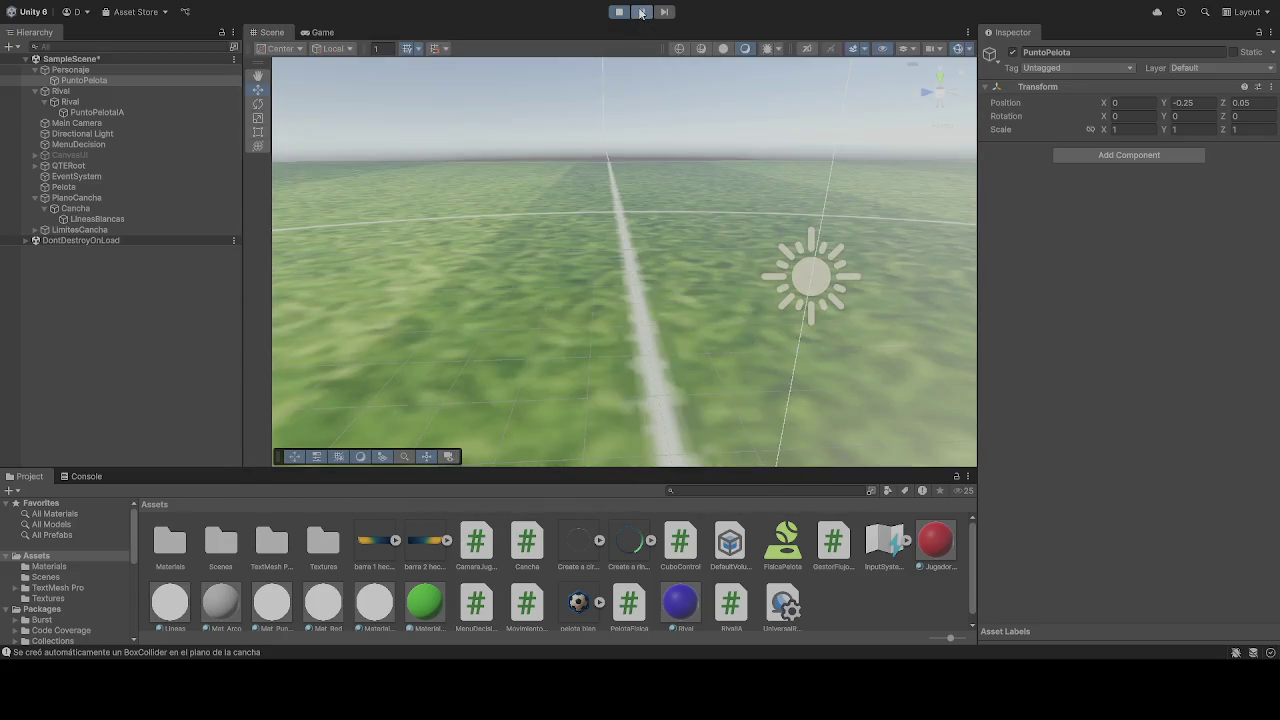
{"action": "left_click", "coordinate": [641, 13]}
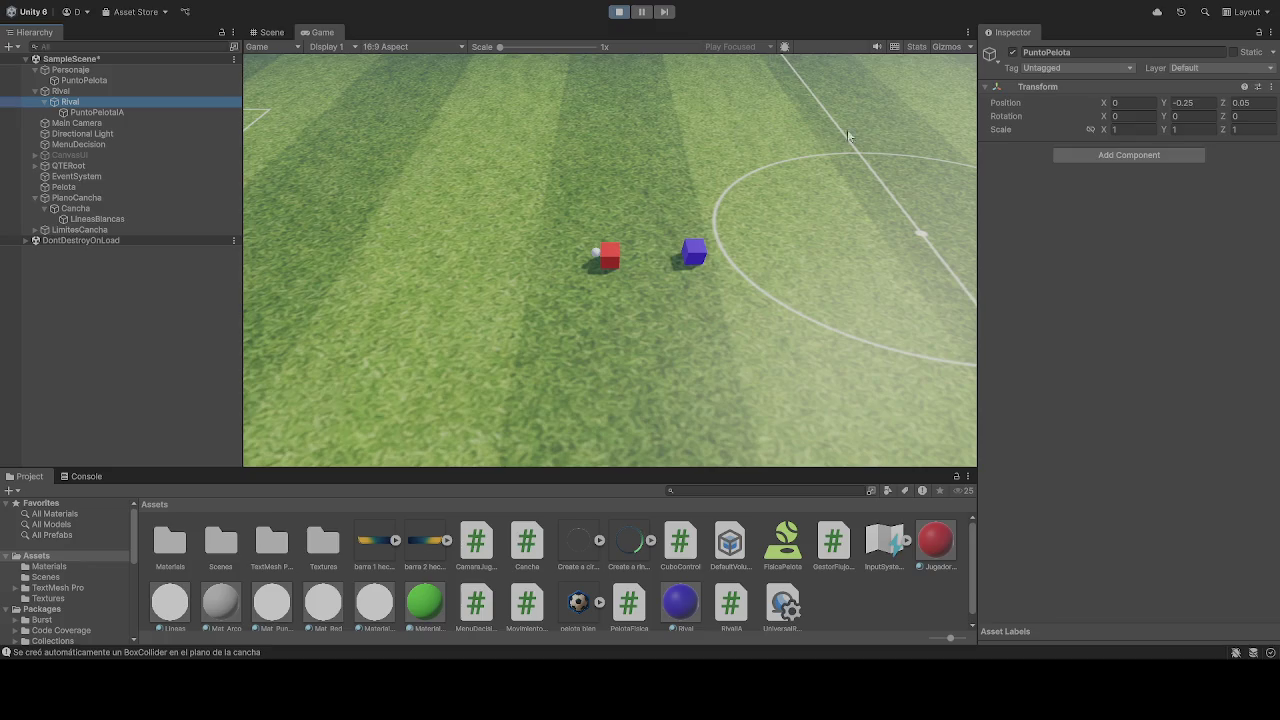
{"action": "left_click", "coordinate": [1013, 52]}
{"action": "left_click", "coordinate": [80, 81]}
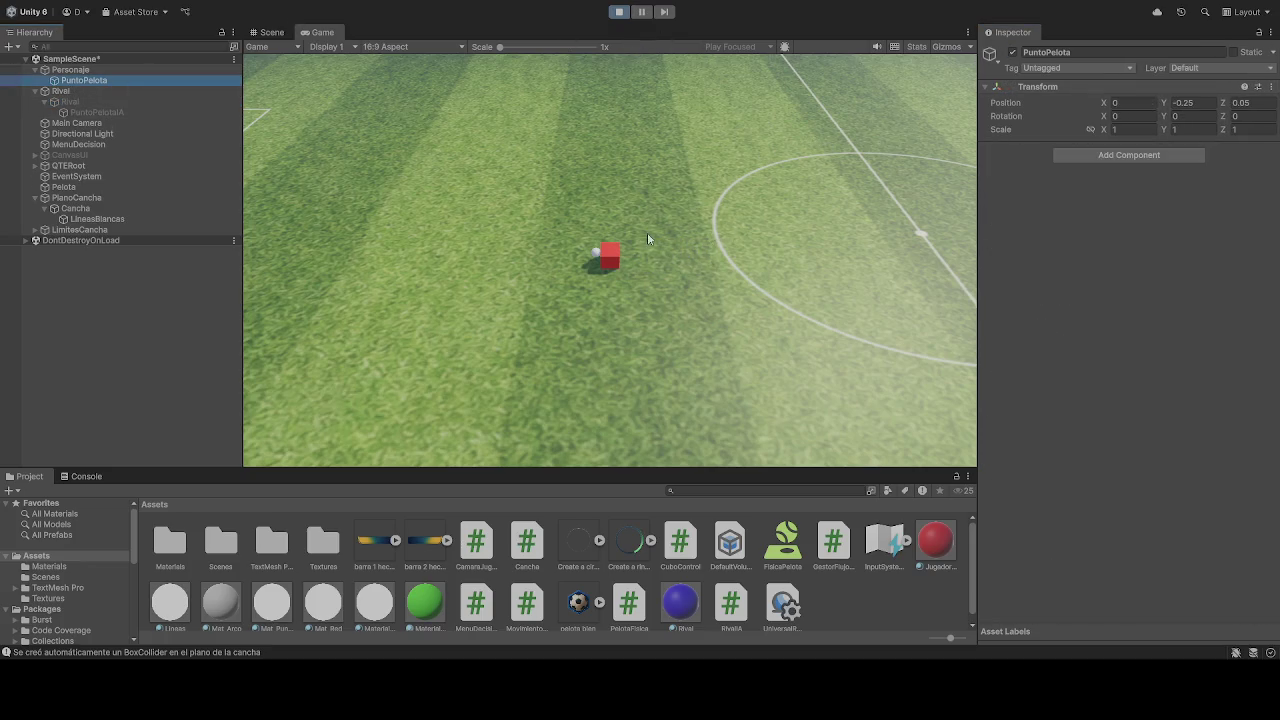
{"action": "left_click", "coordinate": [268, 32]}
{"action": "mouse_move", "coordinate": [700, 215]}
{"action": "left_mouse_down"}
{"action": "mouse_move", "coordinate": [775, 206]}
{"action": "mouse_move", "coordinate": [326, 320]}
{"action": "mouse_move", "coordinate": [617, 303]}
{"action": "mouse_move", "coordinate": [194, 208]}
{"action": "mouse_move", "coordinate": [347, 183]}
{"action": "mouse_move", "coordinate": [214, 128]}
{"action": "mouse_move", "coordinate": [136, 144]}
{"action": "mouse_move", "coordinate": [1270, 230]}
{"action": "left_mouse_up"}
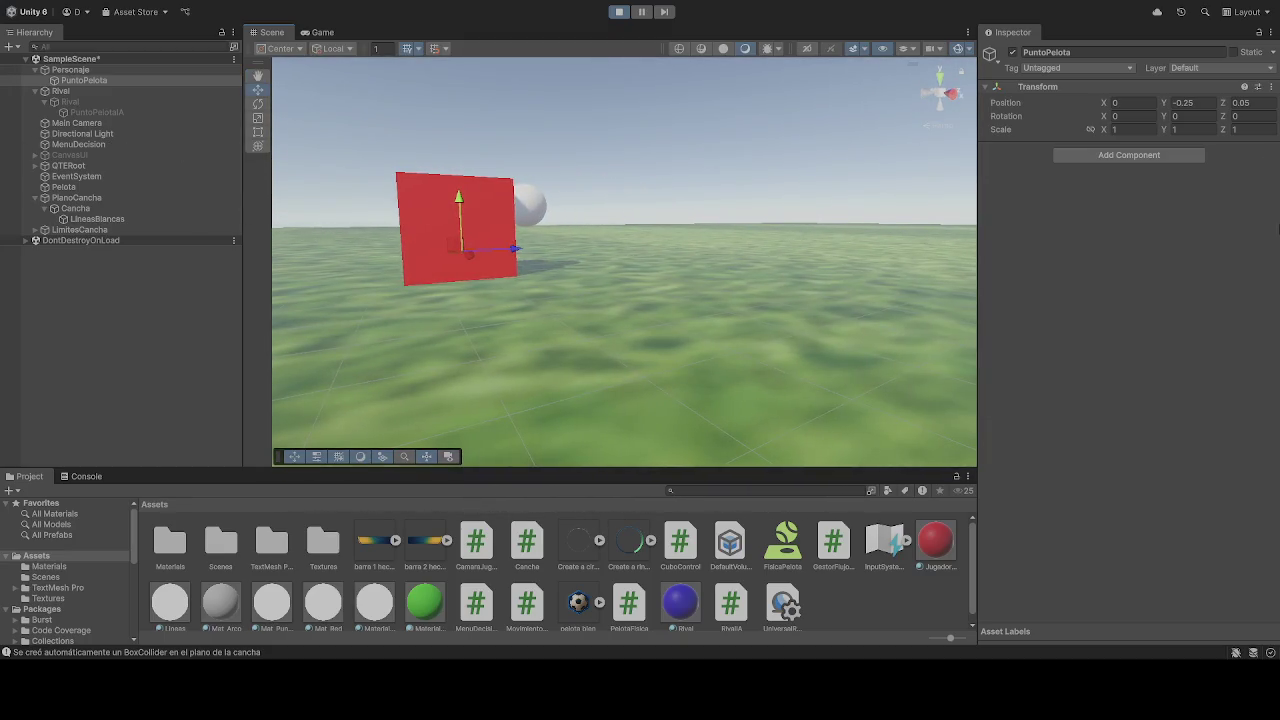
Try PuntoPelota Z values 0.5 and 0.1 before settling on 0.05
{"action": "left_click_drag", "start_coordinate": [813, 219], "coordinate": [650, 255]}
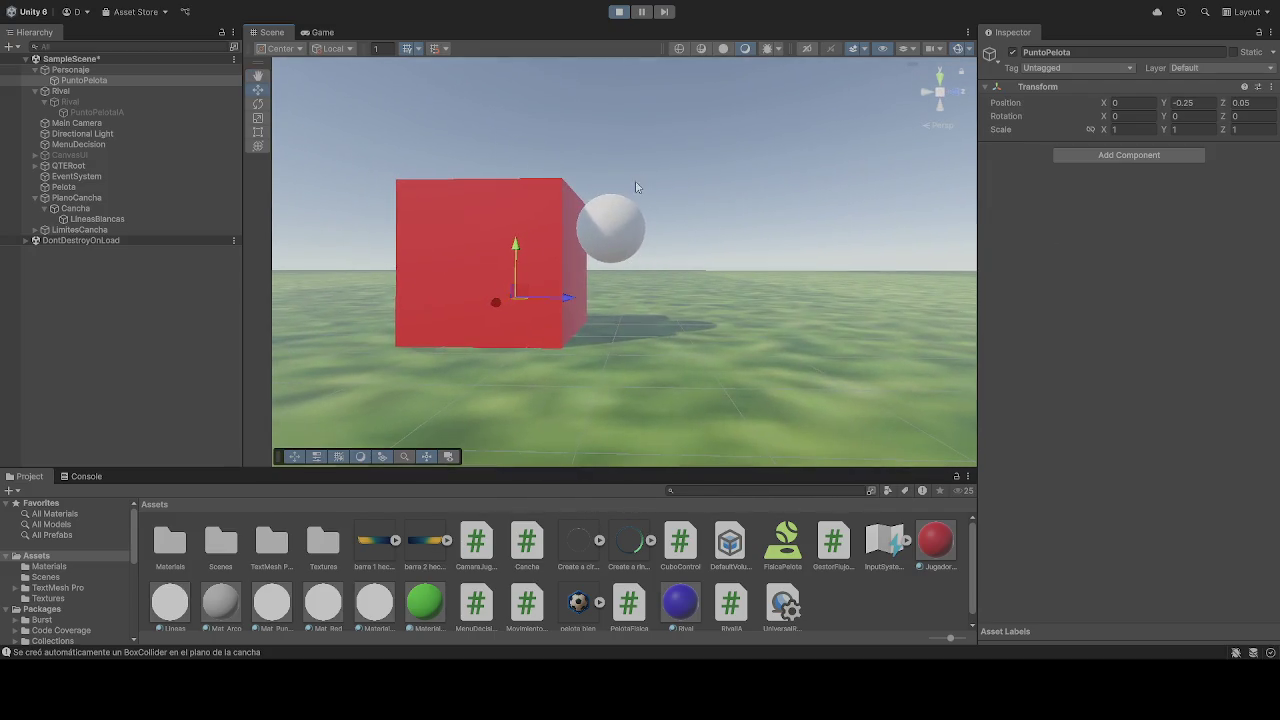
{"action": "key", "text": "BackSpace"}
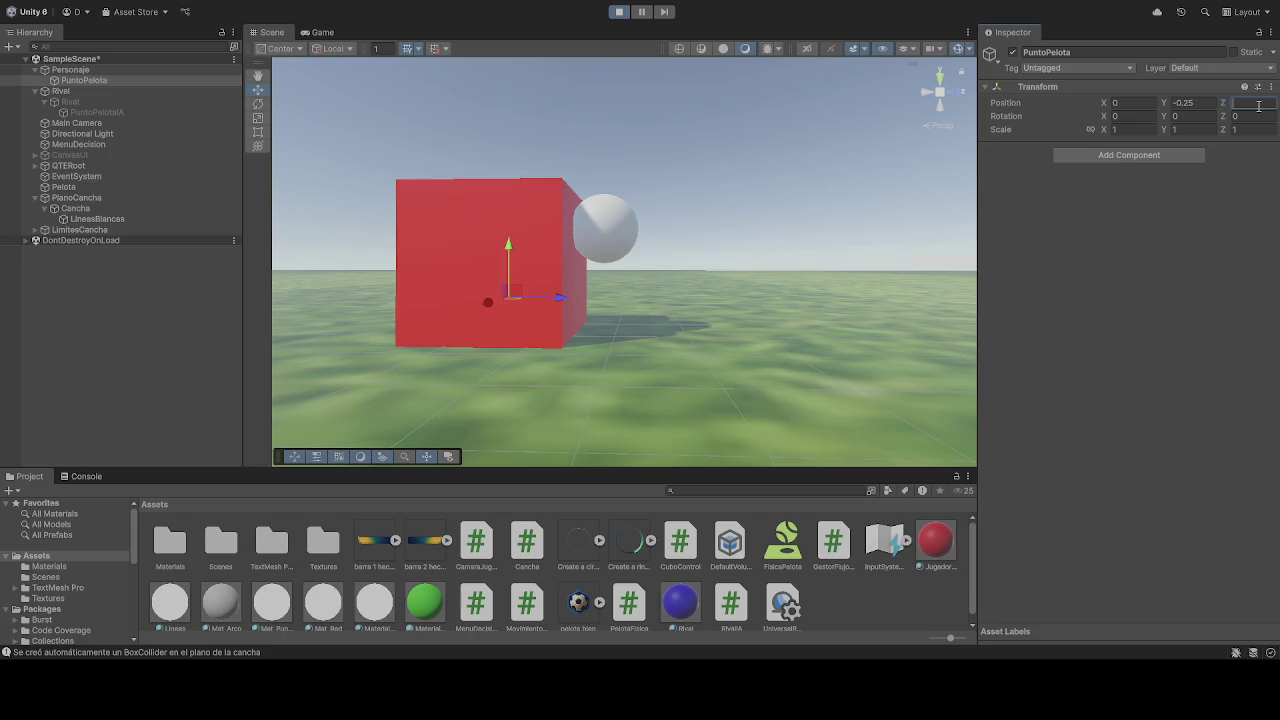
{"action": "type", "text": ".5"}
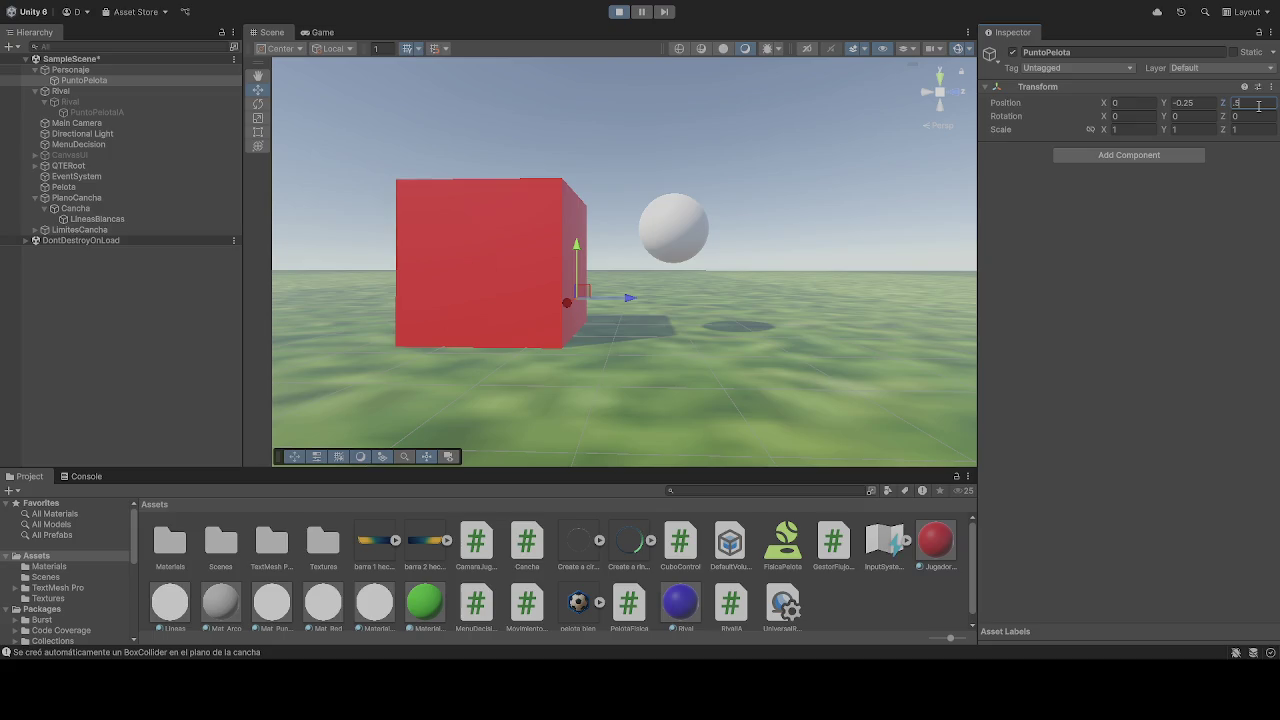
{"action": "key", "text": "BackSpace"}
{"action": "key", "text": "BackSpace"}
{"action": "type", "text": "0.05"}
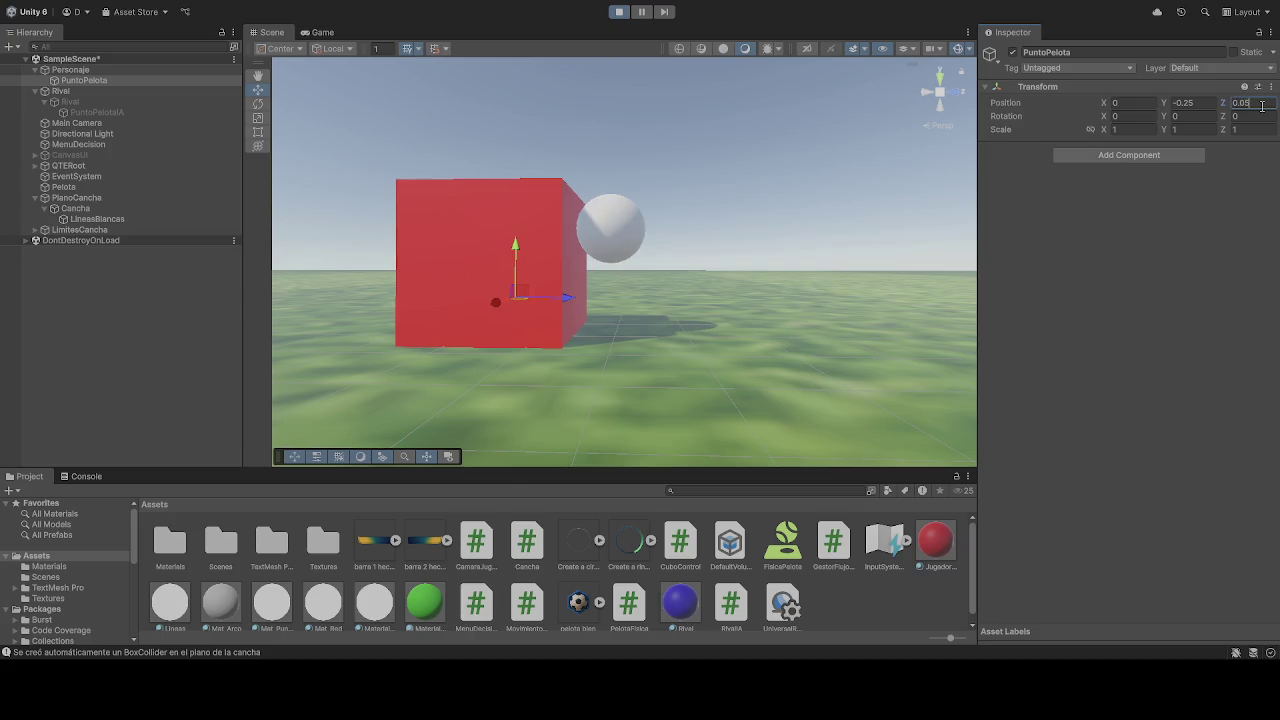
{"action": "mouse_move", "coordinate": [794, 160]}
{"action": "left_mouse_down"}
{"action": "mouse_move", "coordinate": [789, 220]}
{"action": "mouse_move", "coordinate": [823, 211]}
{"action": "mouse_move", "coordinate": [794, 231]}
{"action": "mouse_move", "coordinate": [811, 234]}
{"action": "mouse_move", "coordinate": [777, 223]}
{"action": "left_mouse_up"}
{"action": "left_click", "coordinate": [1254, 106]}
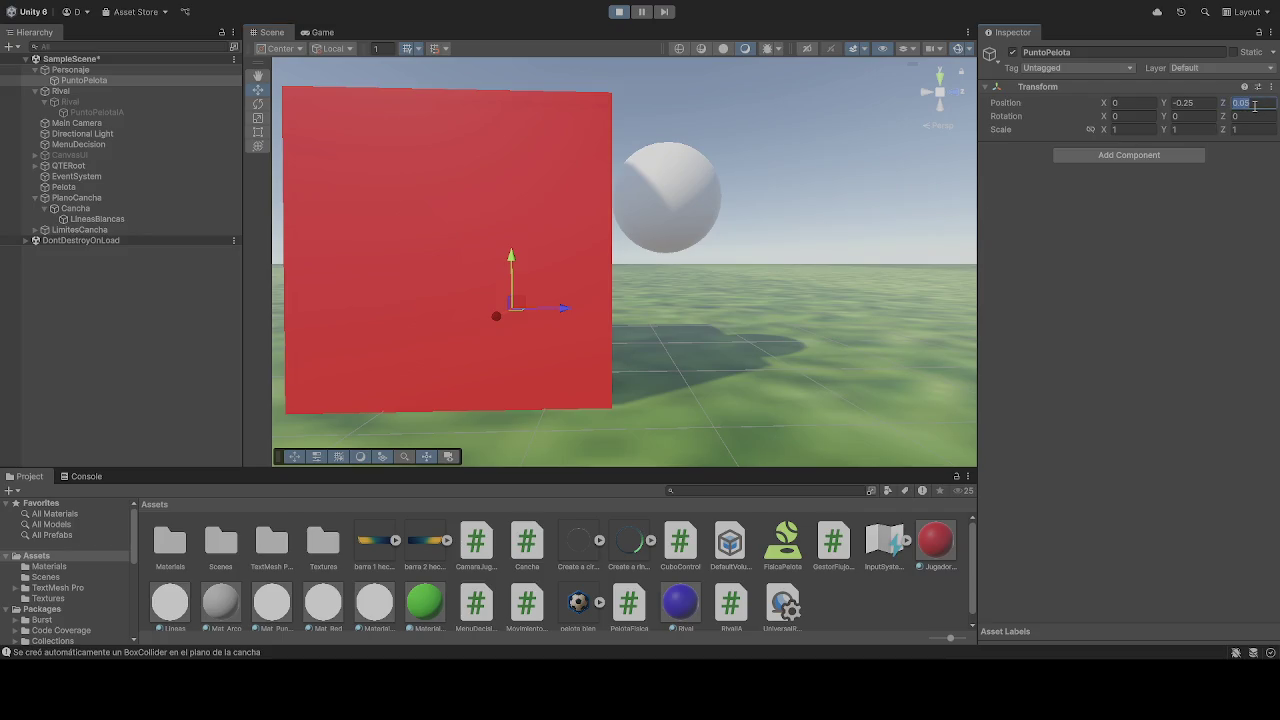
{"action": "type", "text": "0"}
{"action": "left_click_drag", "start_coordinate": [830, 215], "coordinate": [822, 220]}
{"action": "left_click", "coordinate": [1258, 104]}
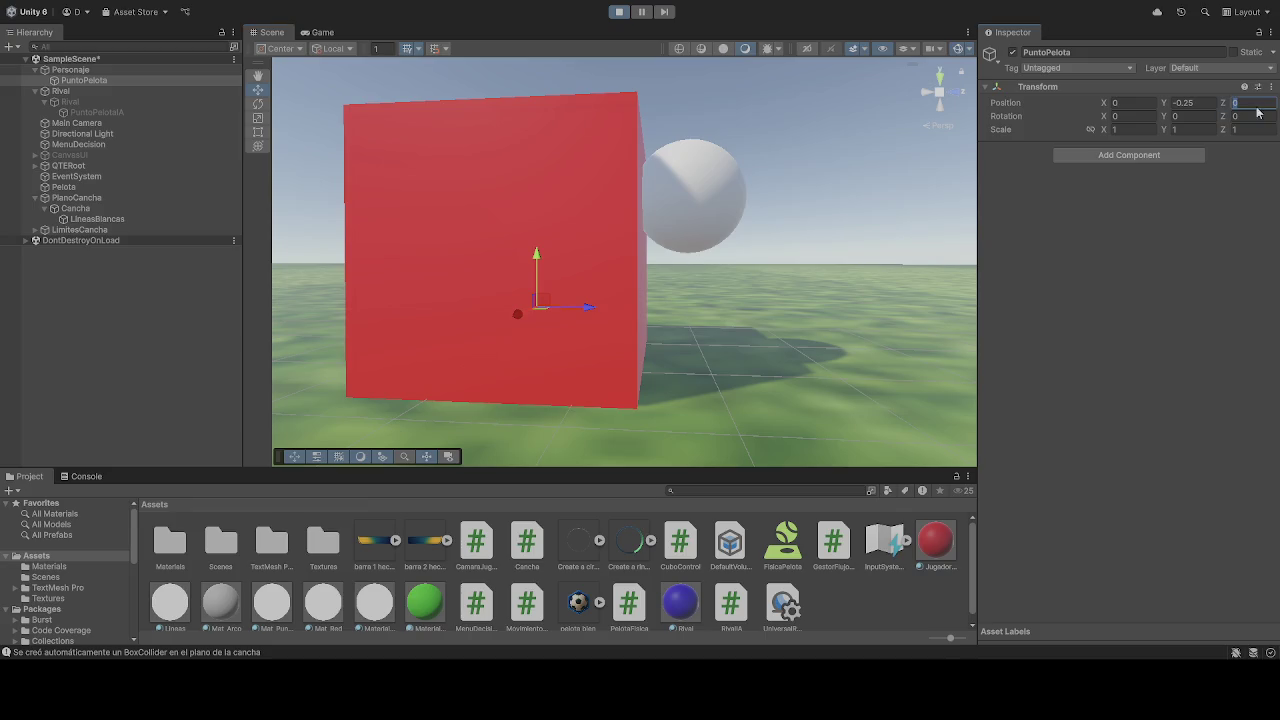
{"action": "type", "text": "0.1"}
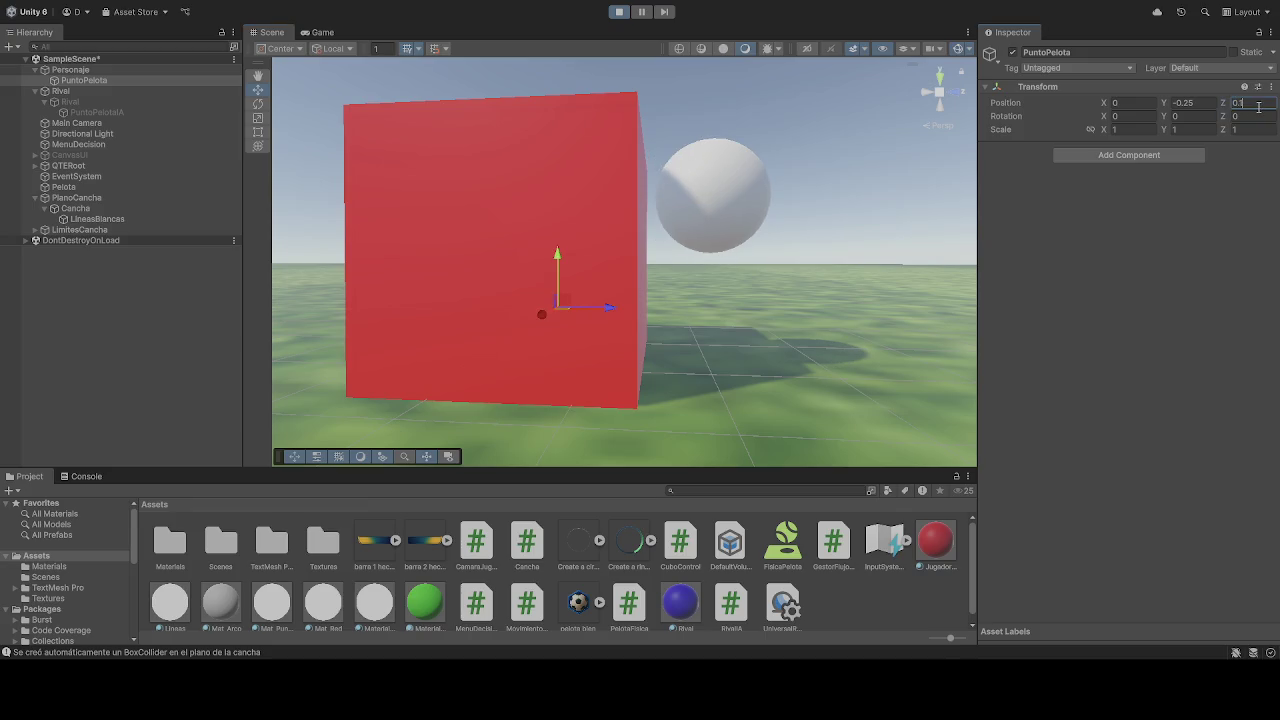
{"action": "key", "text": "BackSpace"}
{"action": "type", "text": "05"}
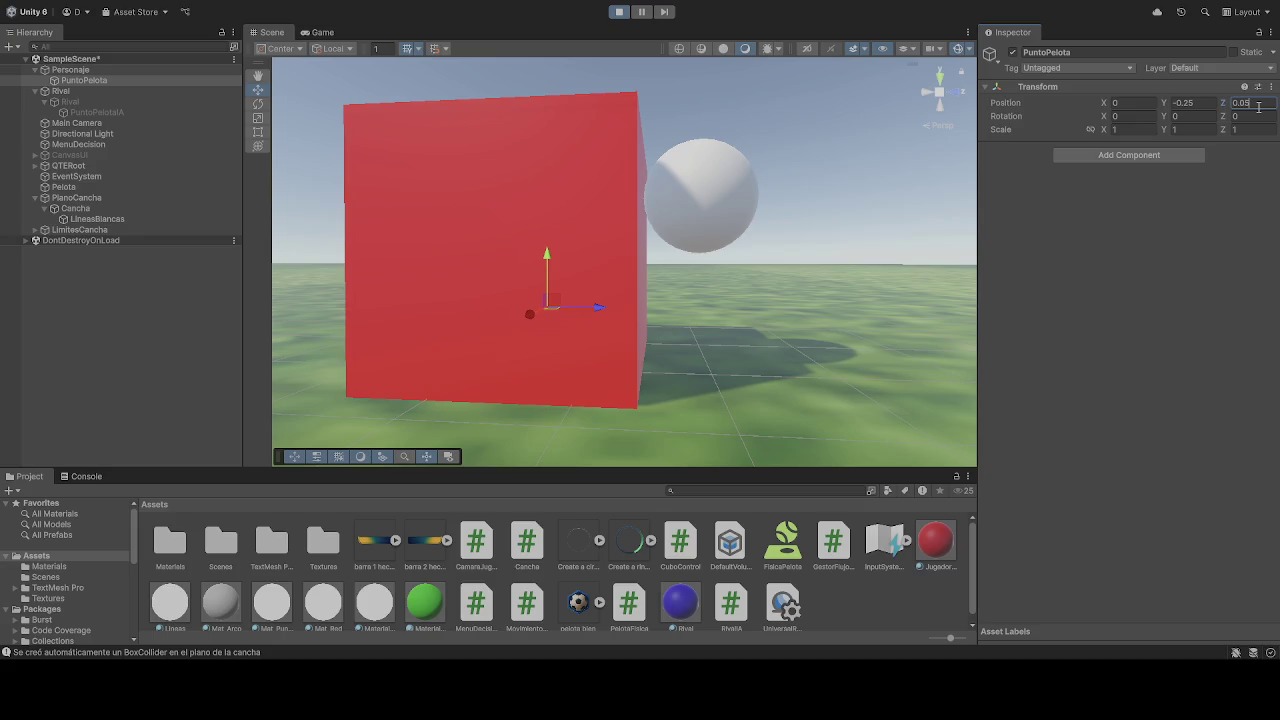
Lower PuntoPelota's Y position to -0.75 and stop play mode
{"action": "left_click", "coordinate": [1210, 103]}
{"action": "type", "text": "-0.75"}
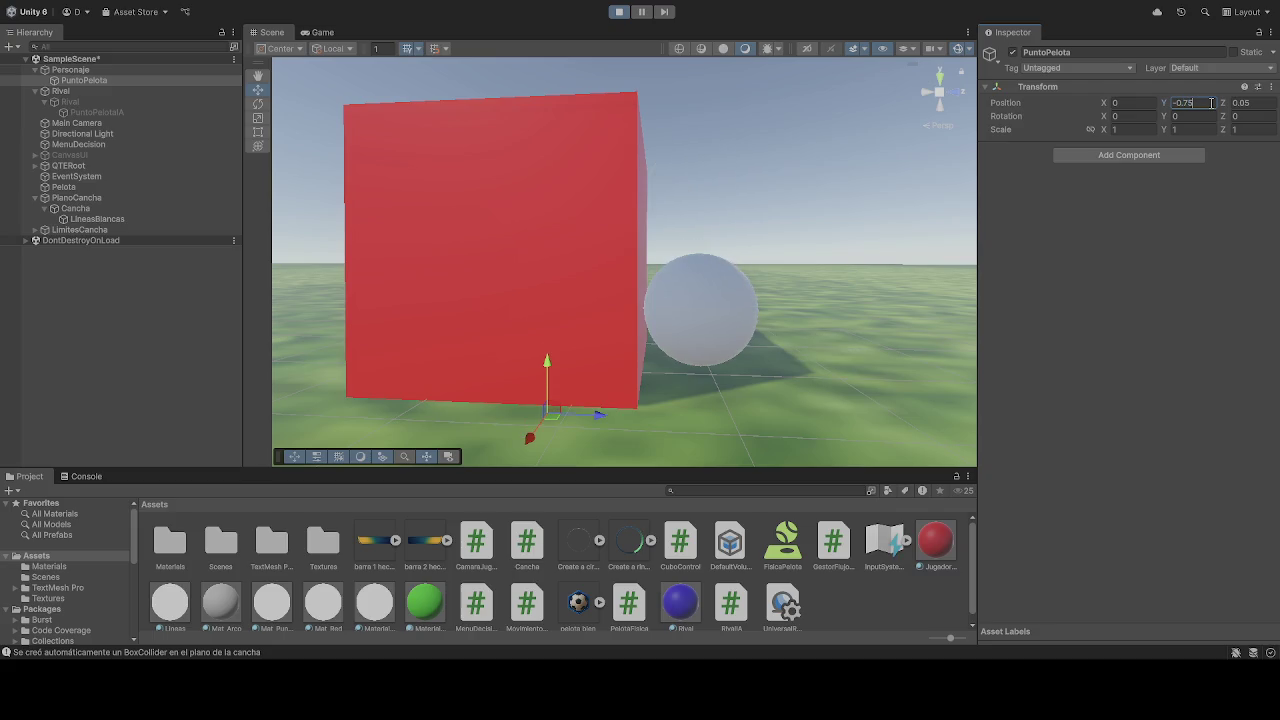
{"action": "left_click", "coordinate": [1016, 209]}
{"action": "left_click_drag", "start_coordinate": [900, 280], "coordinate": [720, 262]}
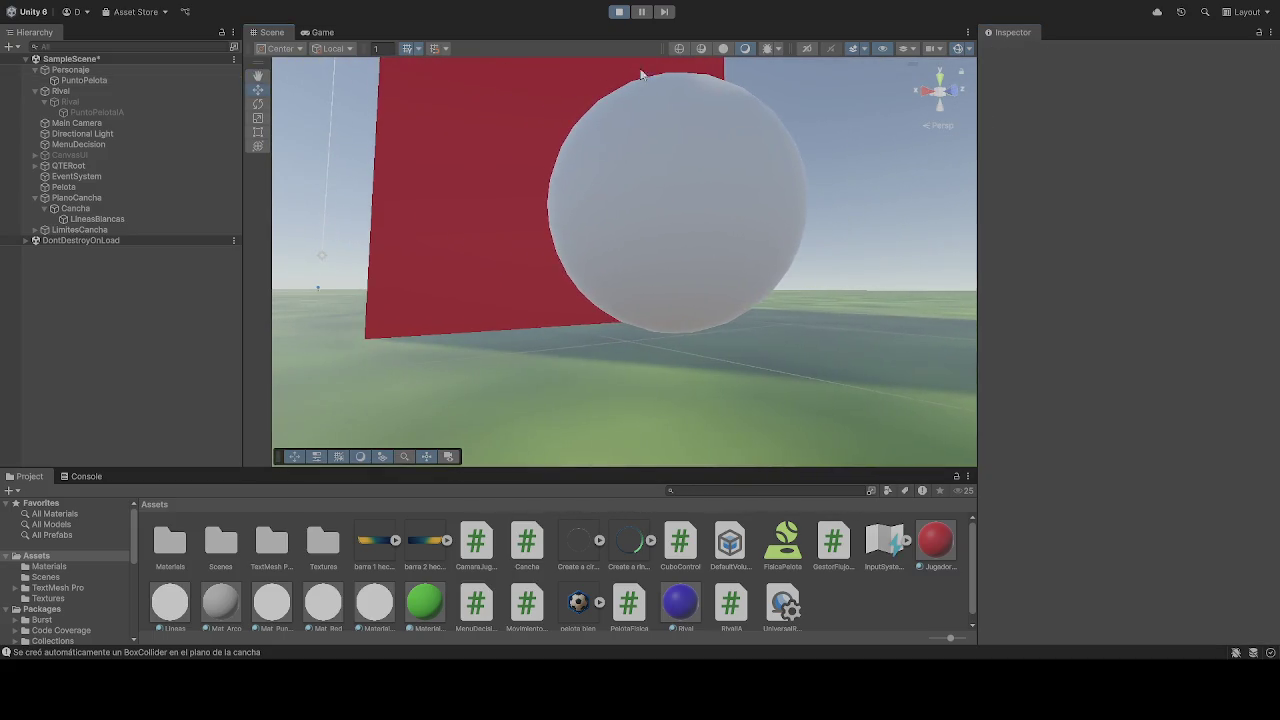
{"action": "left_click", "coordinate": [130, 80]}
{"action": "left_click", "coordinate": [620, 12]}
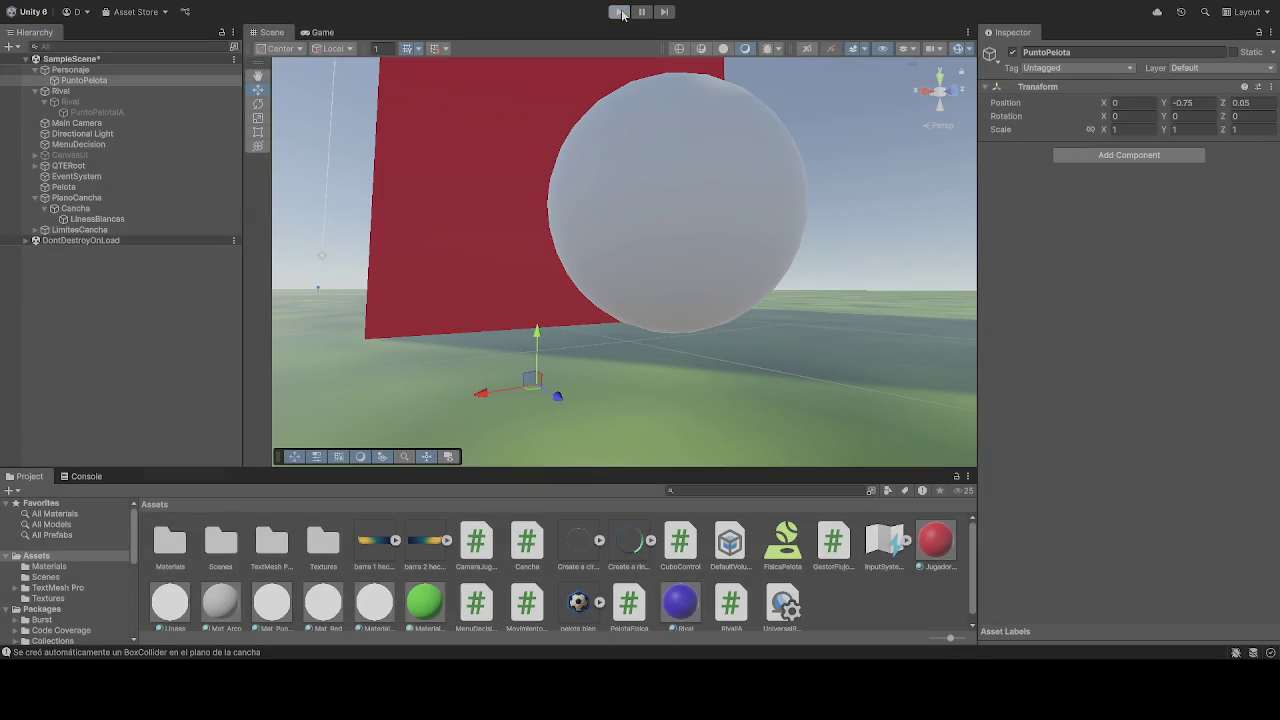
Re-enter PuntoPelota Y -0.75 in edit mode, then run and stop a Game view test
{"action": "left_click", "coordinate": [1210, 104]}
{"action": "type", "text": "-0.75"}
{"action": "key", "text": "Return"}
{"action": "left_click", "coordinate": [619, 12]}
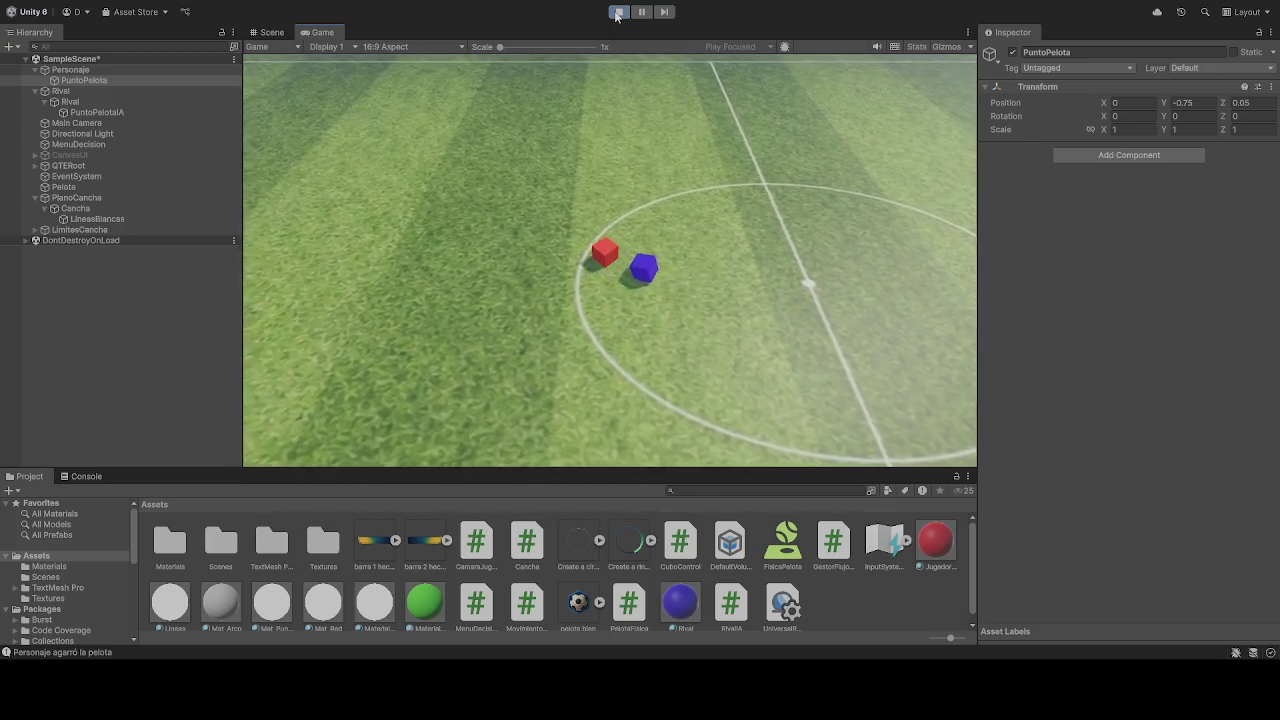
{"action": "left_click", "coordinate": [617, 12]}
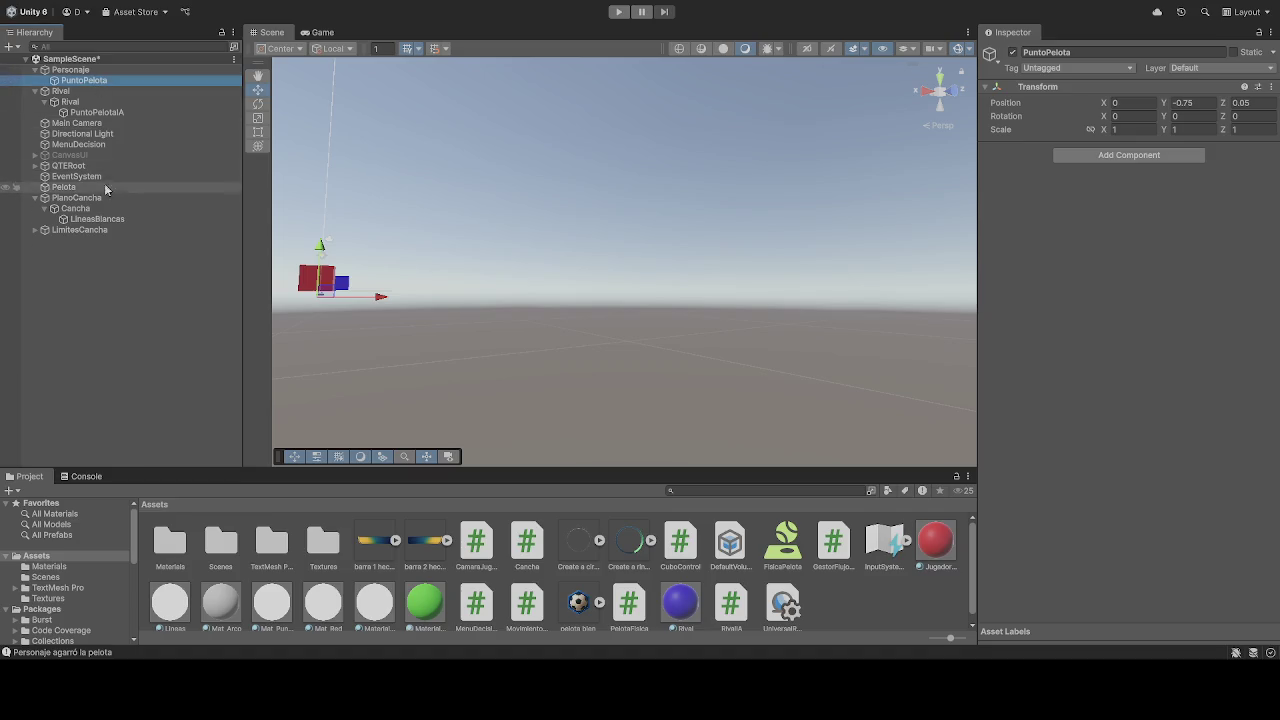
Inspect Pelota's Rigidbody (mass 0.4) and Pelota Fisica (max speed 3.5), then enter play mode
{"action": "left_click", "coordinate": [63, 187]}
{"action": "scroll", "coordinate": [1059, 336], "scroll_direction": "down", "scroll_amount": 5}
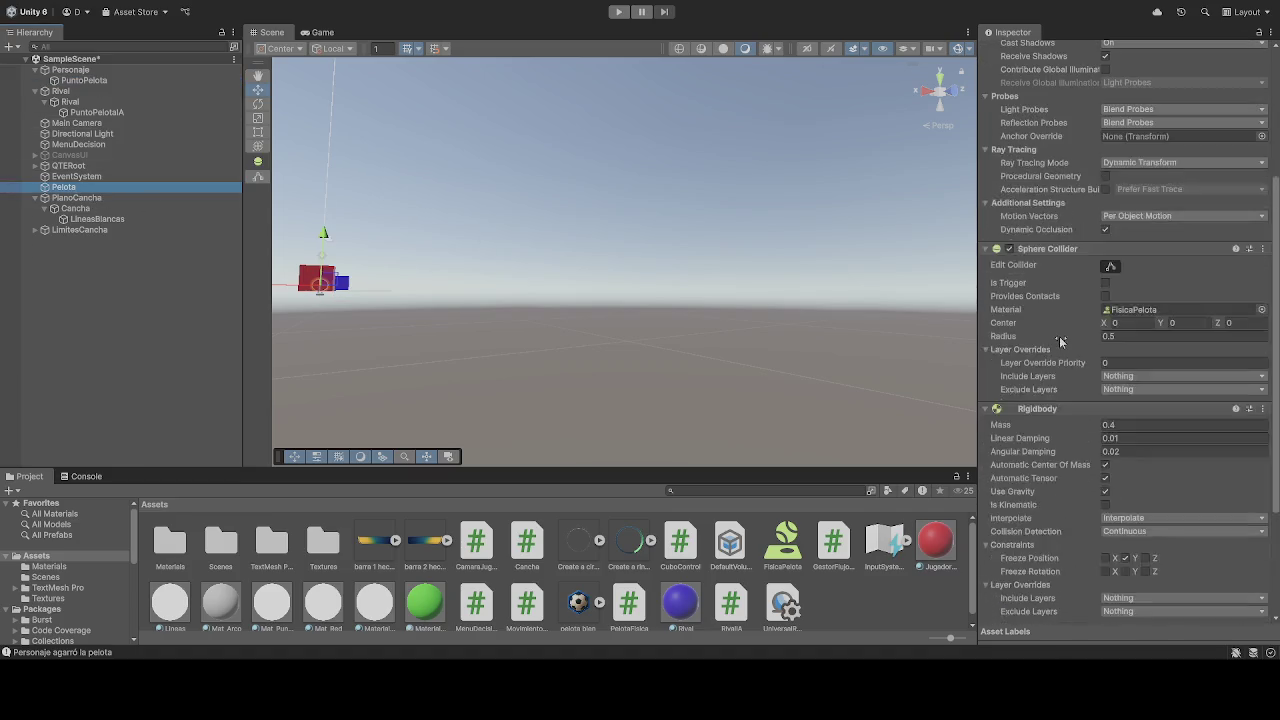
{"action": "scroll", "coordinate": [1055, 335], "scroll_direction": "down", "scroll_amount": 1}
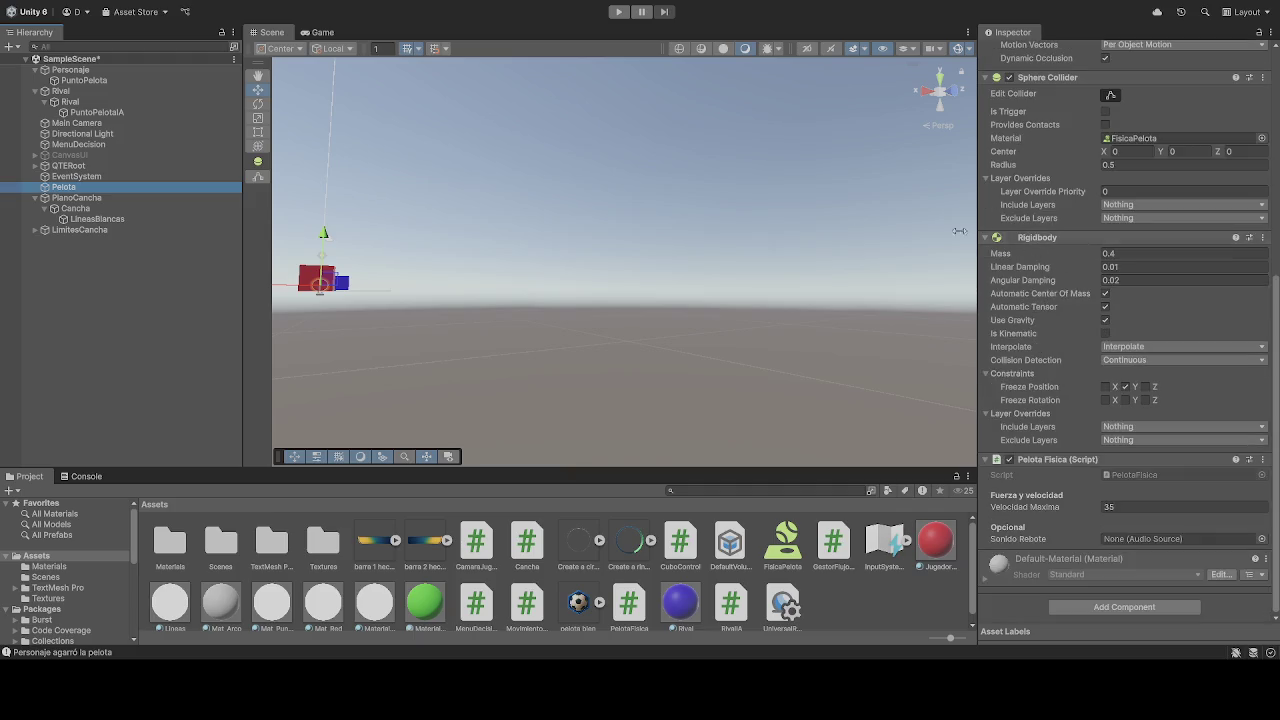
{"action": "left_click", "coordinate": [617, 13]}
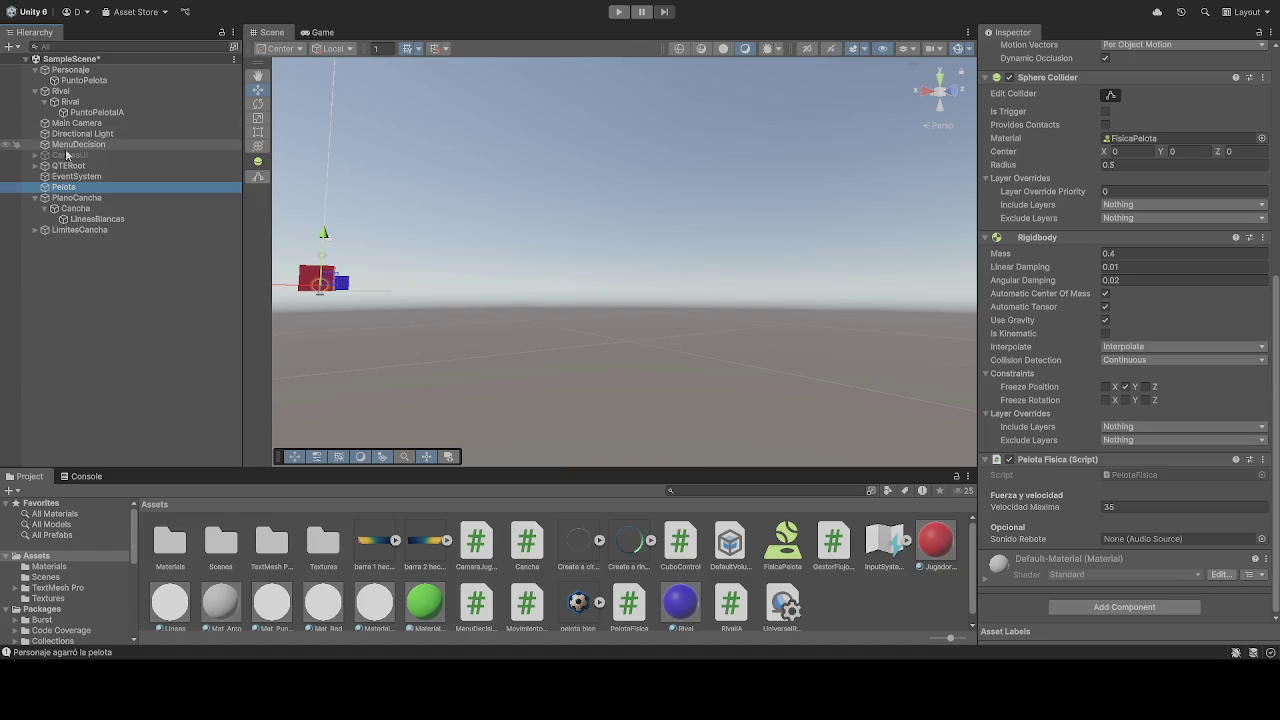
Compare PuntoPelota with PuntoPelotaA, set PuntoPelotaA's Y to -0.75, and start a play test
{"action": "left_click", "coordinate": [85, 80]}
{"action": "left_click", "coordinate": [189, 113]}
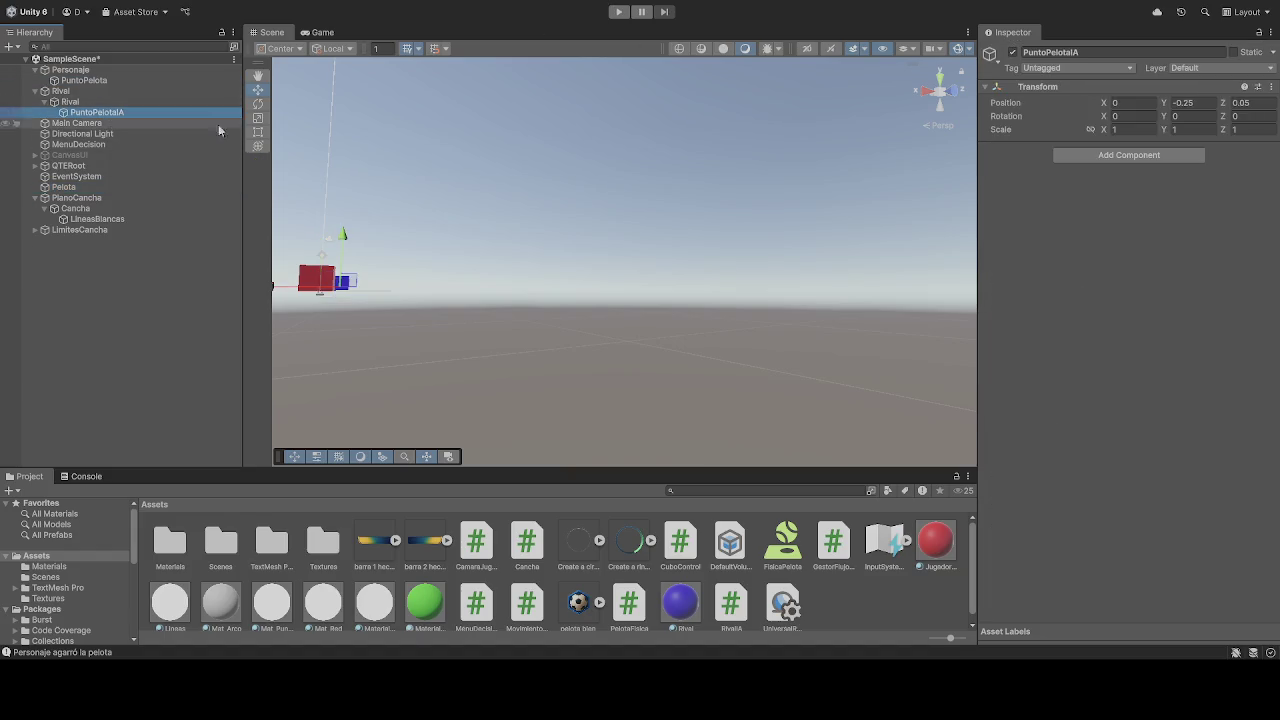
{"action": "left_click", "coordinate": [205, 80]}
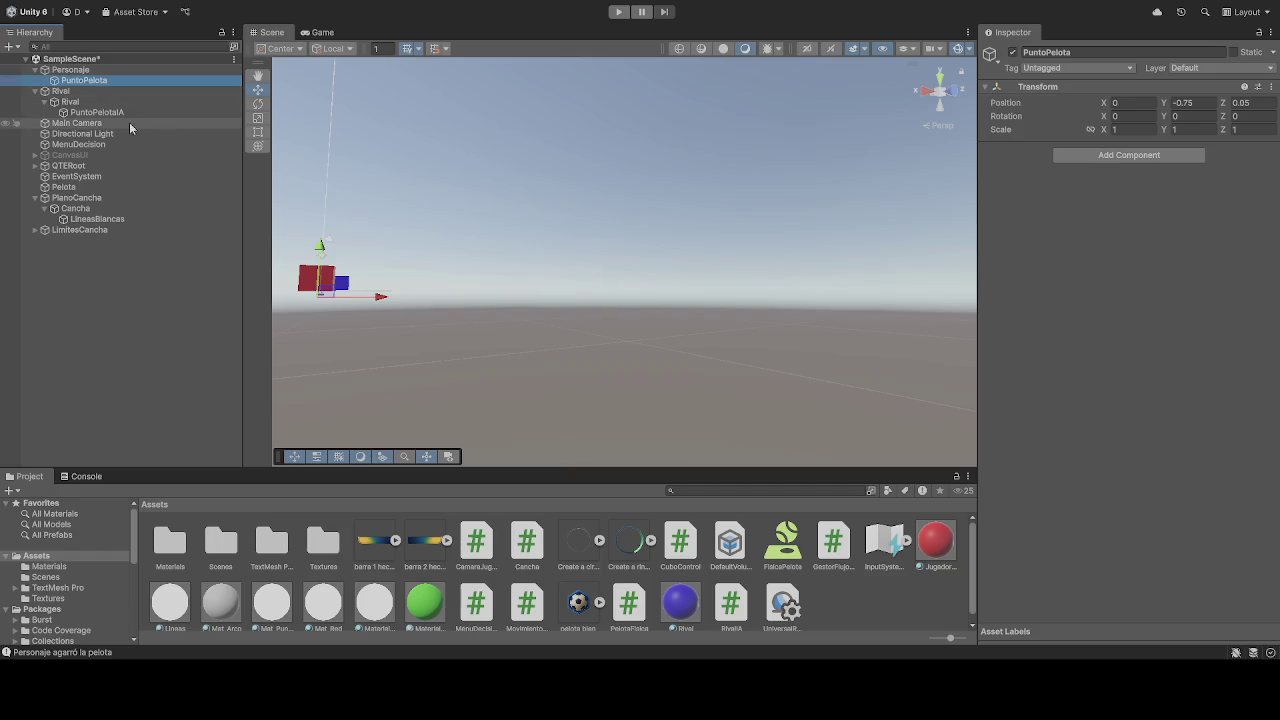
{"action": "left_click", "coordinate": [100, 112]}
{"action": "left_click", "coordinate": [1195, 103]}
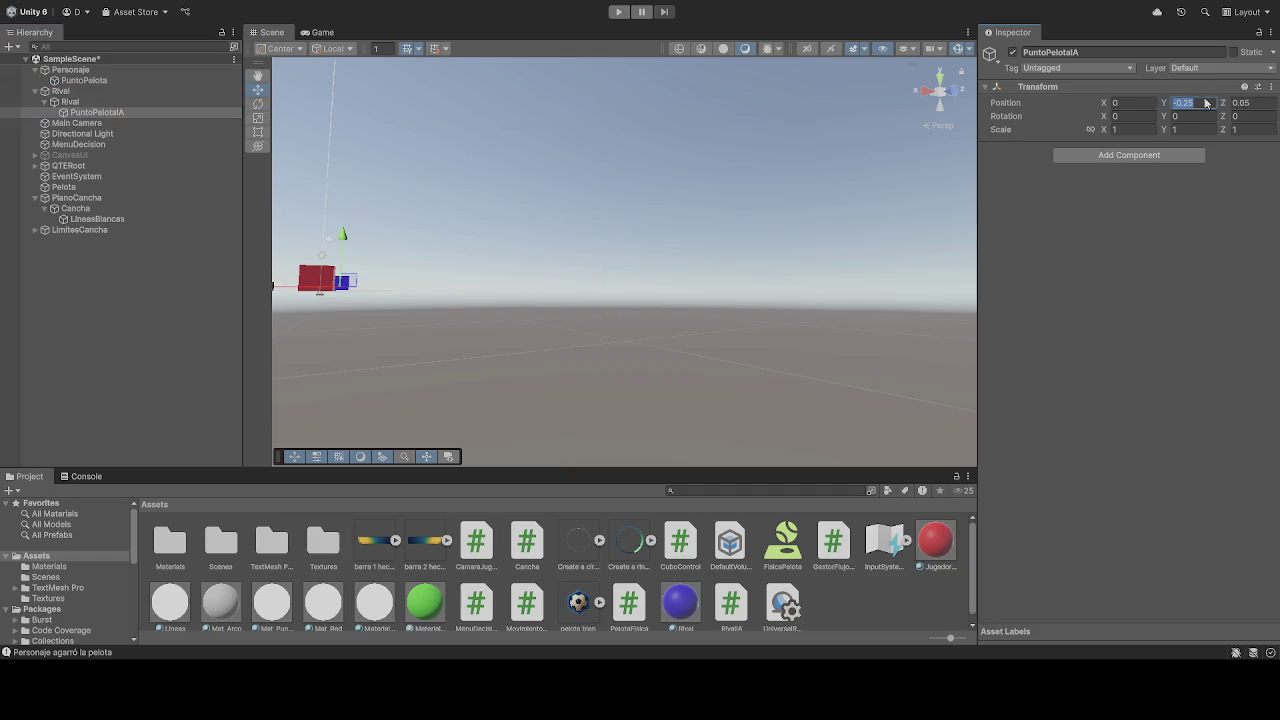
{"action": "type", "text": "-0.75"}
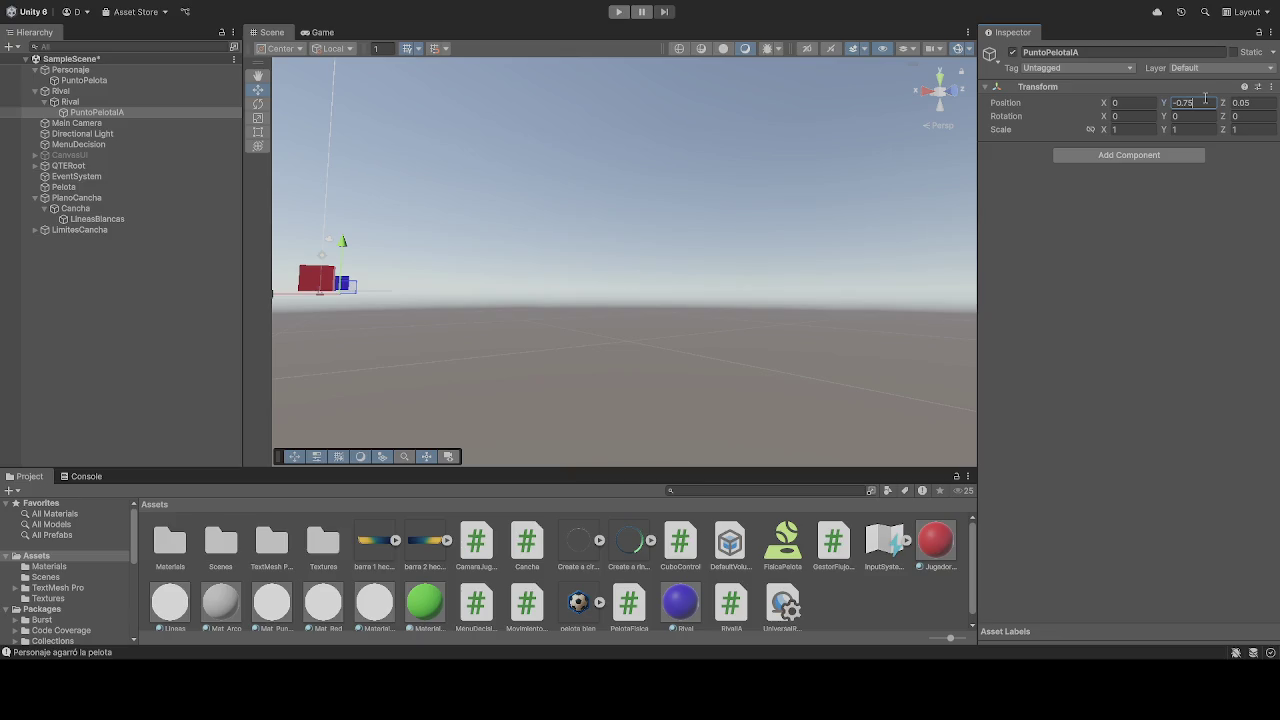
{"action": "left_click", "coordinate": [110, 80]}
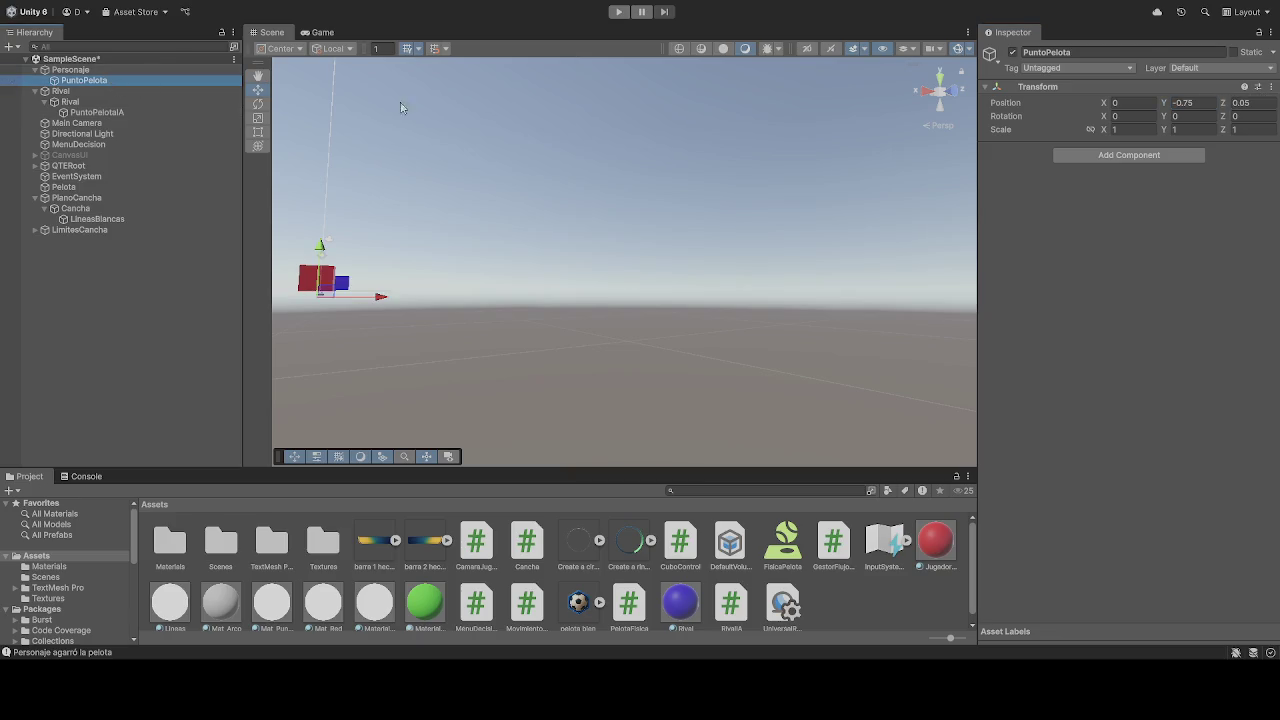
{"action": "left_click", "coordinate": [619, 11]}
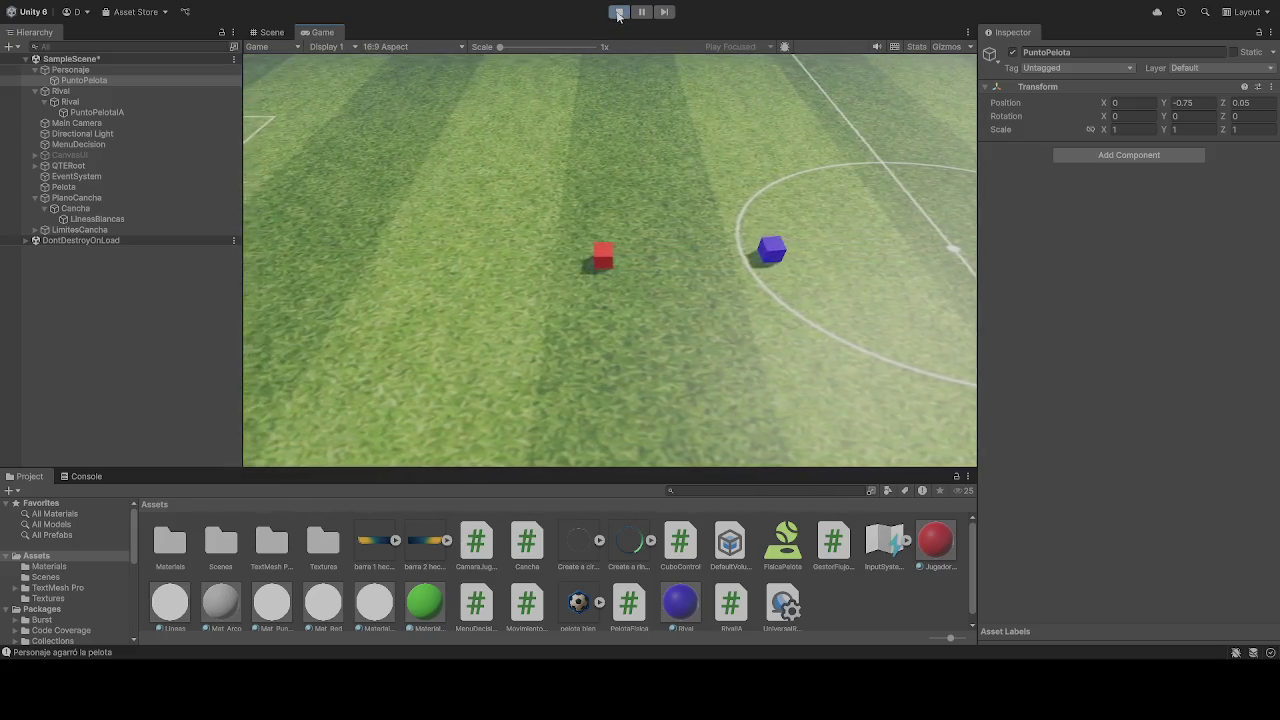
Press Play again to exit the soccer play test
{"action": "left_click", "coordinate": [619, 12]}
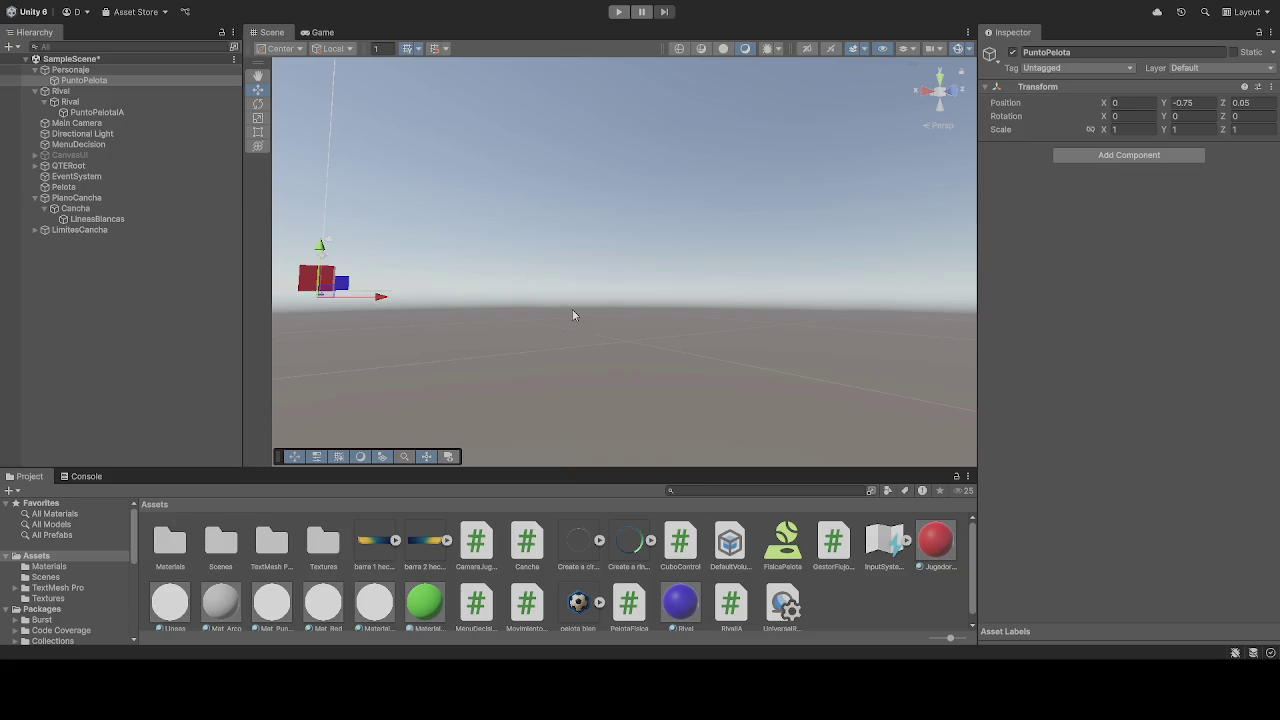
Review Personaje's Movimiento Jugador speed and Rigidbody settings, then start another play test
{"action": "mouse_move", "coordinate": [618, 281]}
{"action": "left_mouse_down"}
{"action": "mouse_move", "coordinate": [500, 231]}
{"action": "mouse_move", "coordinate": [586, 286]}
{"action": "mouse_move", "coordinate": [660, 300]}
{"action": "mouse_move", "coordinate": [691, 142]}
{"action": "left_mouse_up"}
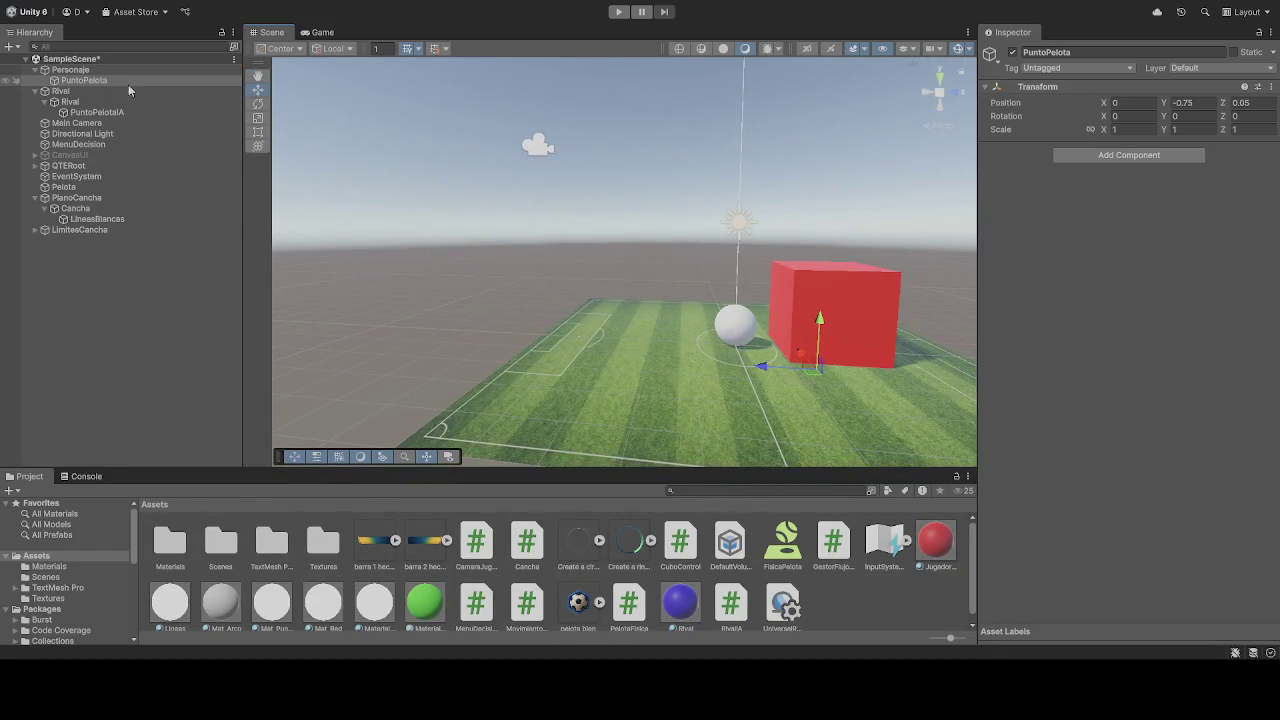
{"action": "left_click", "coordinate": [100, 72]}
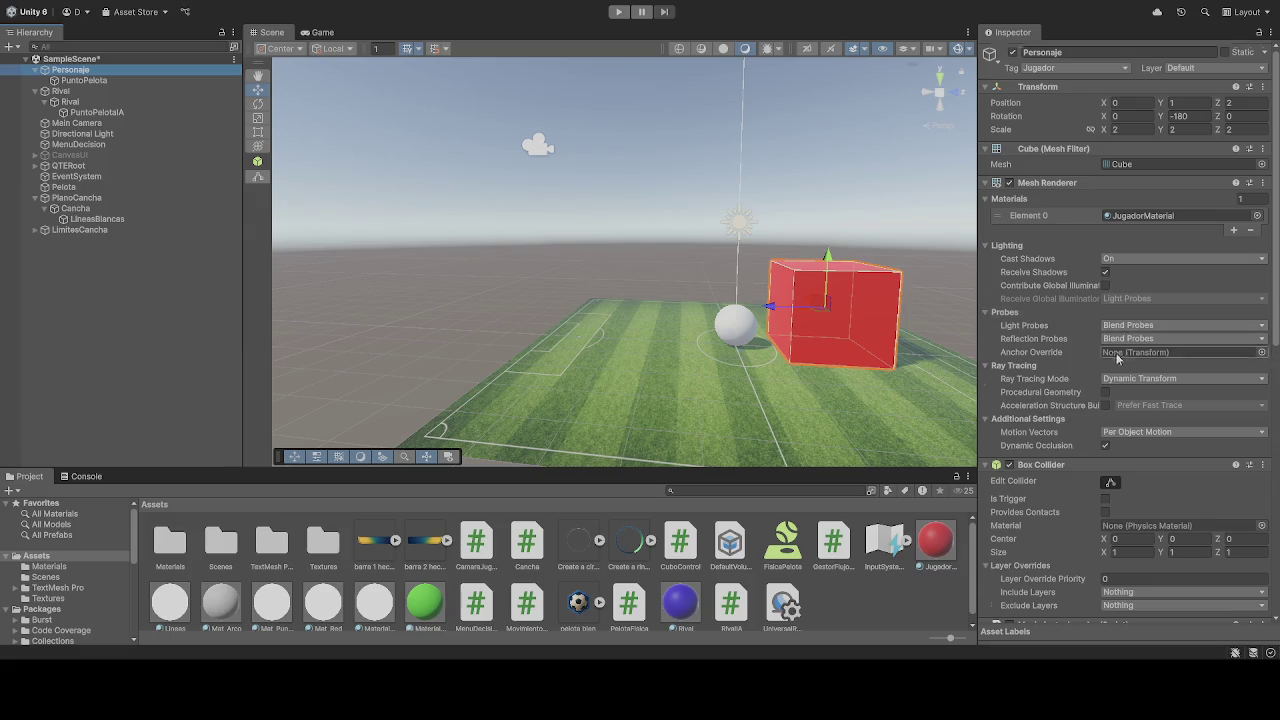
{"action": "scroll", "coordinate": [1097, 369], "scroll_direction": "down", "scroll_amount": 8}
{"action": "scroll", "coordinate": [1097, 369], "scroll_direction": "down", "scroll_amount": 6}
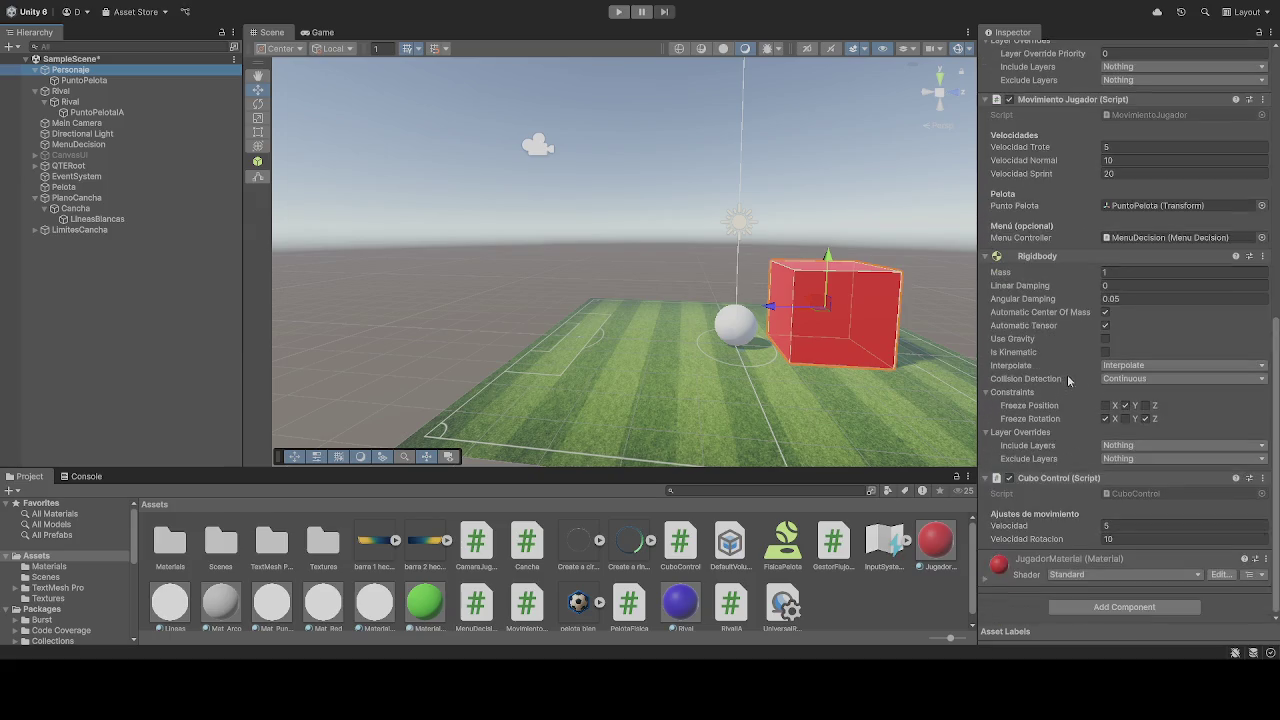
{"action": "left_click", "coordinate": [619, 11]}
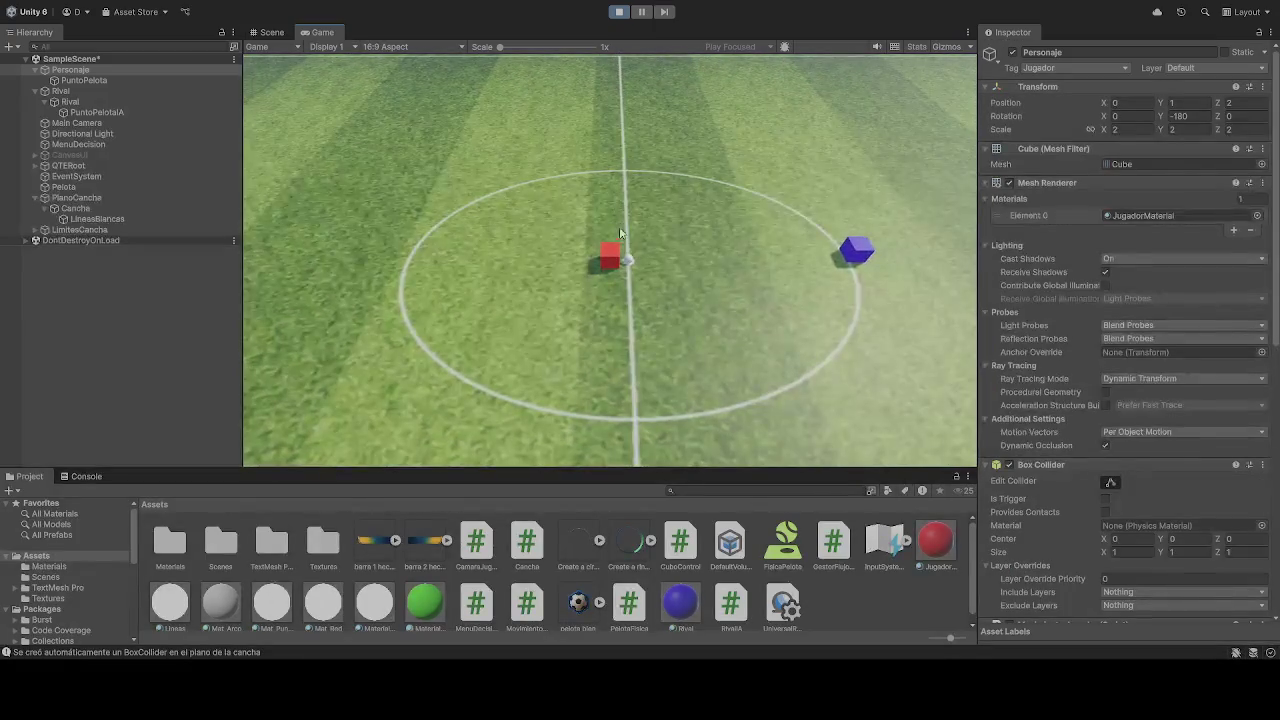
Drive the red cube around the pitch with W and S, then stop playing with Ctrl+P
{"action": "key", "text": "w"}
{"action": "key", "text": "w"}
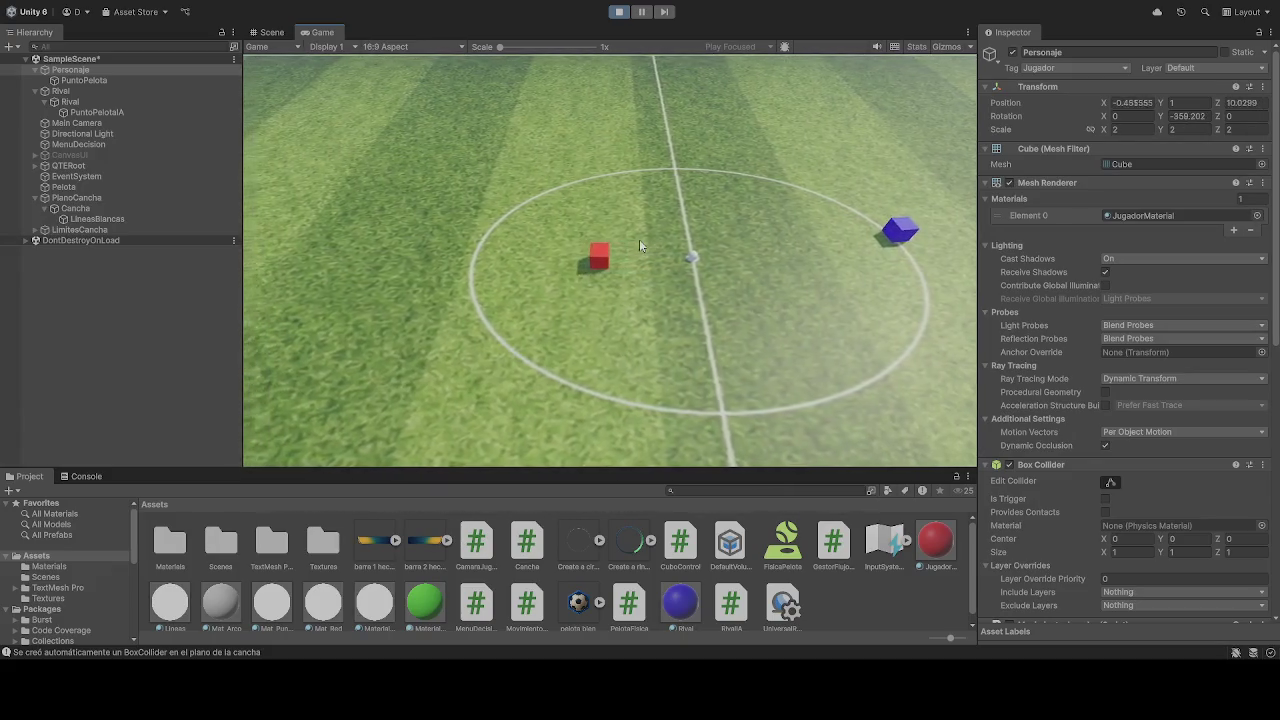
{"action": "key", "text": "w"}
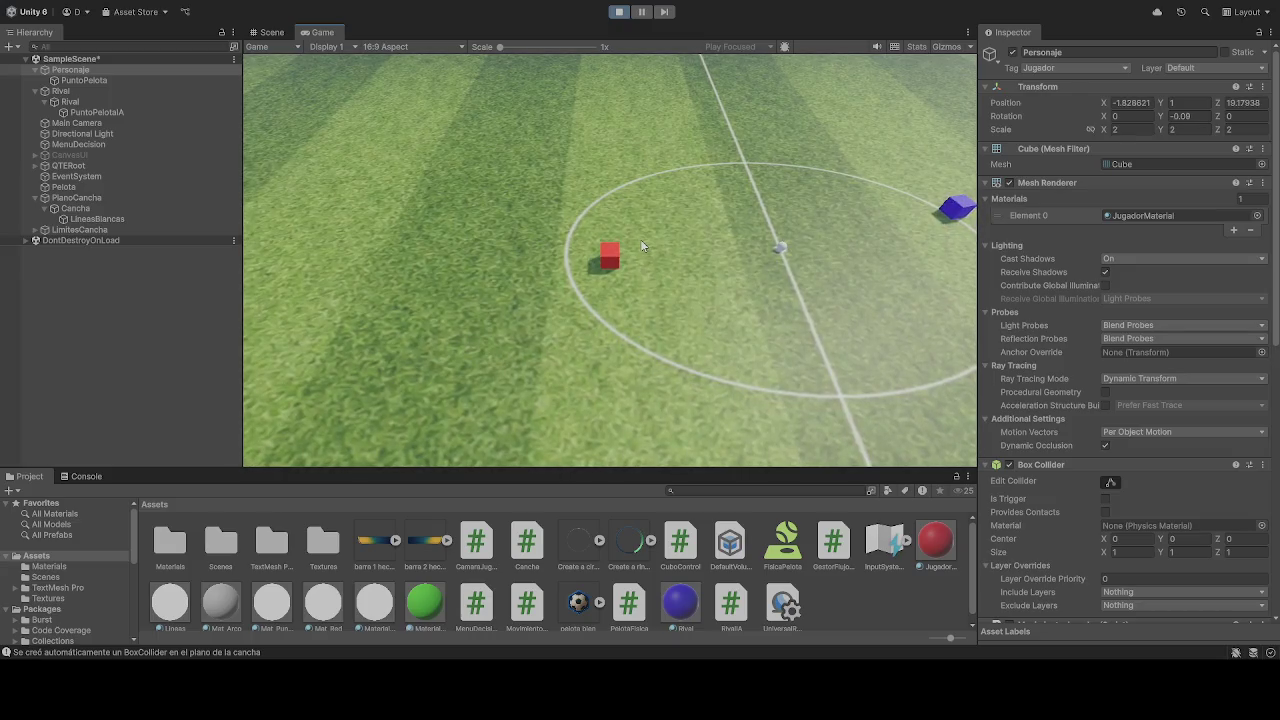
{"action": "key", "text": "s"}
{"action": "key", "text": "w"}
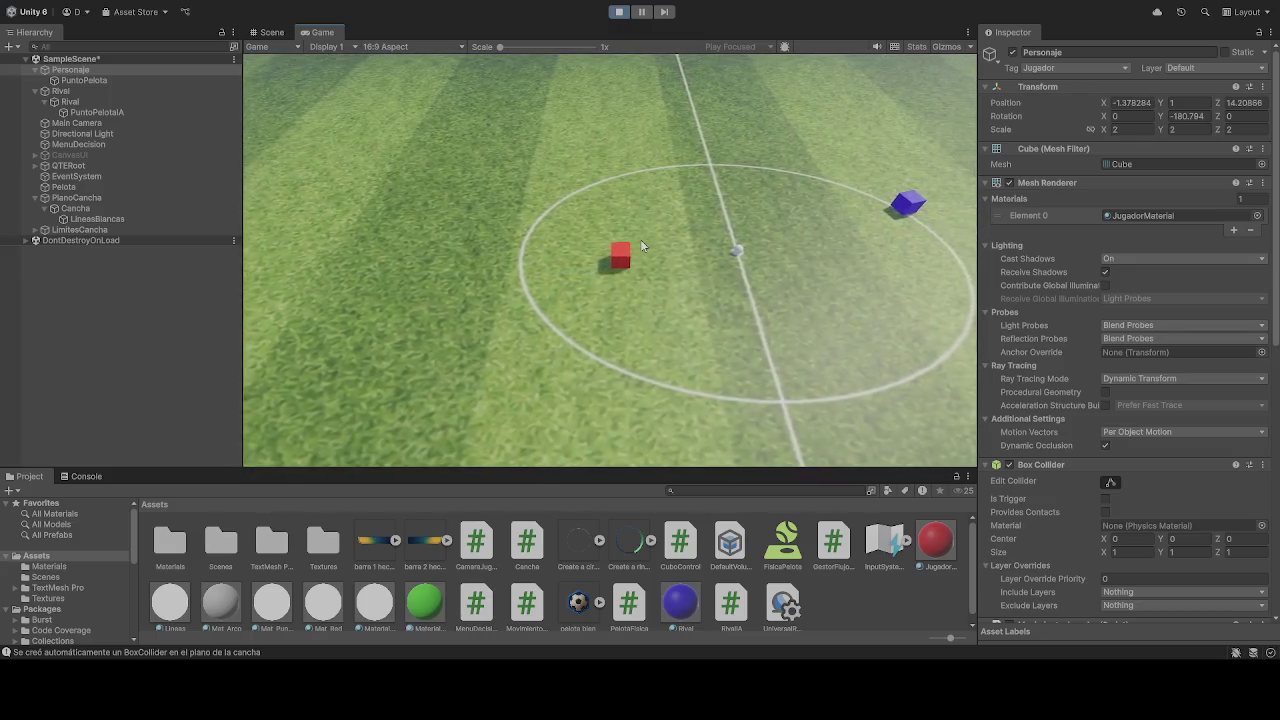
{"action": "key", "text": "w"}
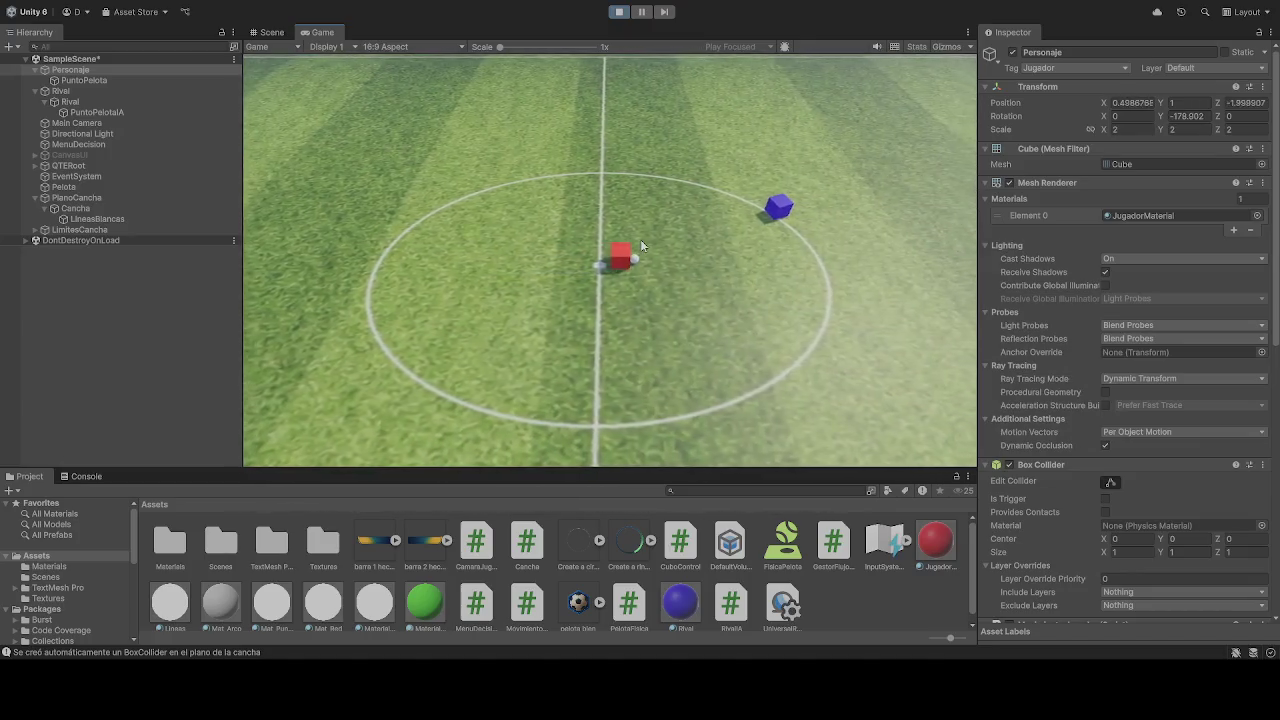
{"action": "key", "text": "ctrl+p"}
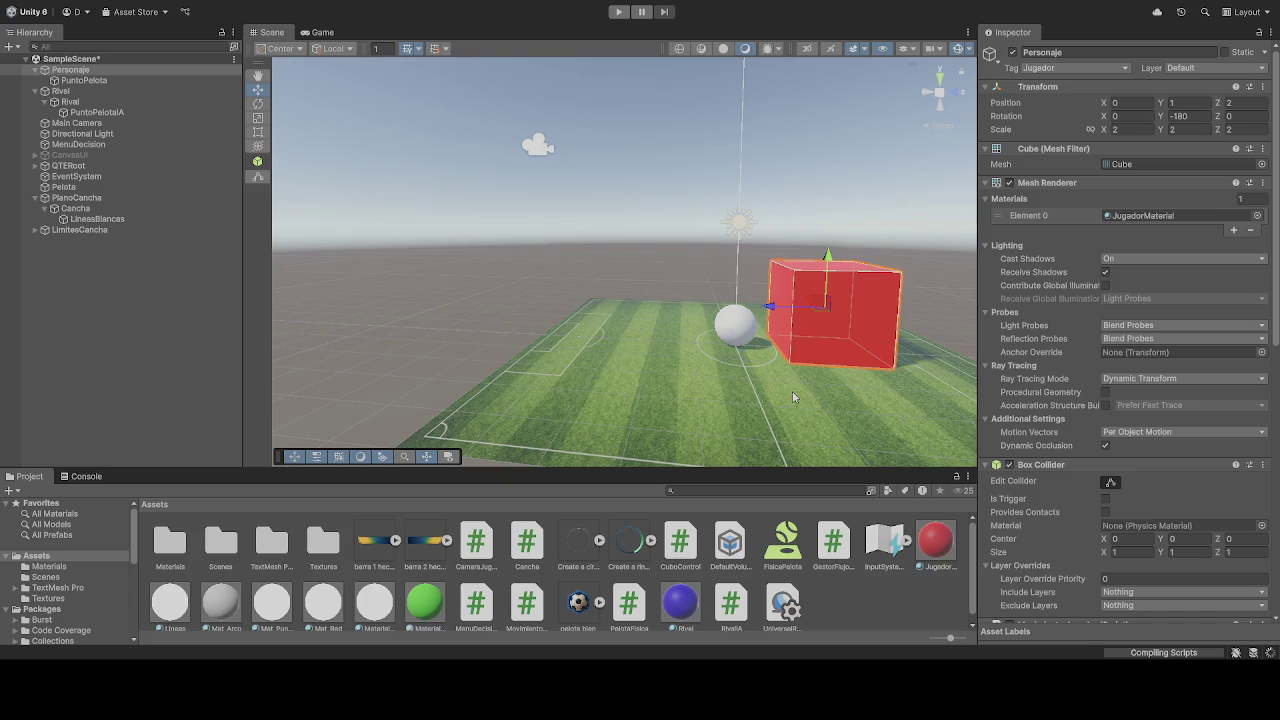
{"action": "key", "text": "ctrl+p"}
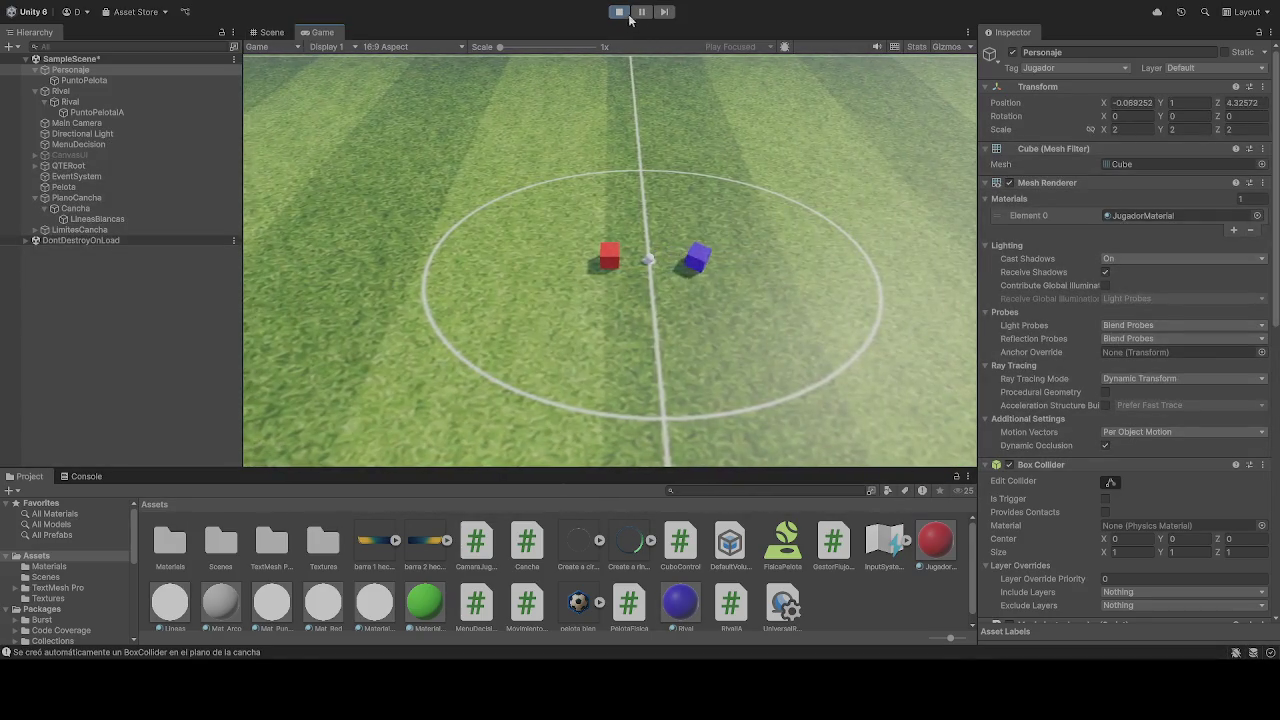
{"action": "left_click", "coordinate": [624, 13]}
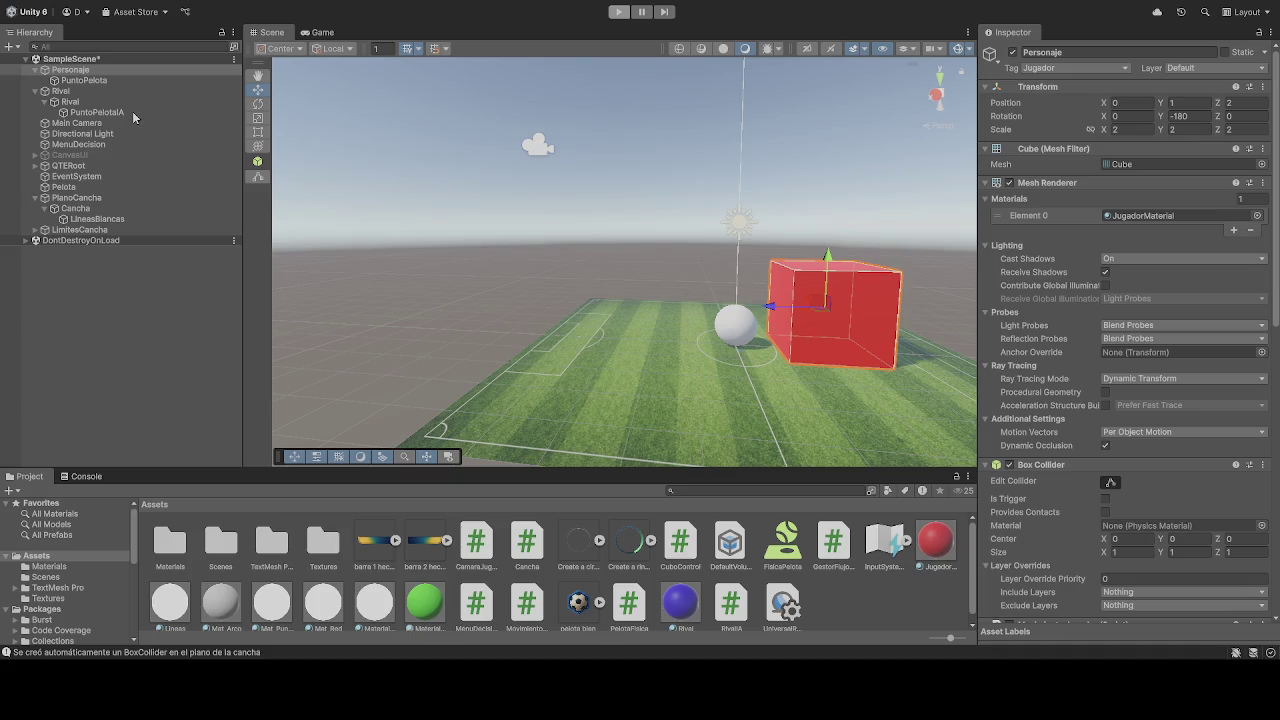
{"action": "scroll", "coordinate": [1112, 427], "scroll_direction": "down", "scroll_amount": 4}
Set Cubo Control's Velocidad to 20 and start a play test
{"action": "scroll", "coordinate": [1100, 420], "scroll_direction": "down", "scroll_amount": 9}
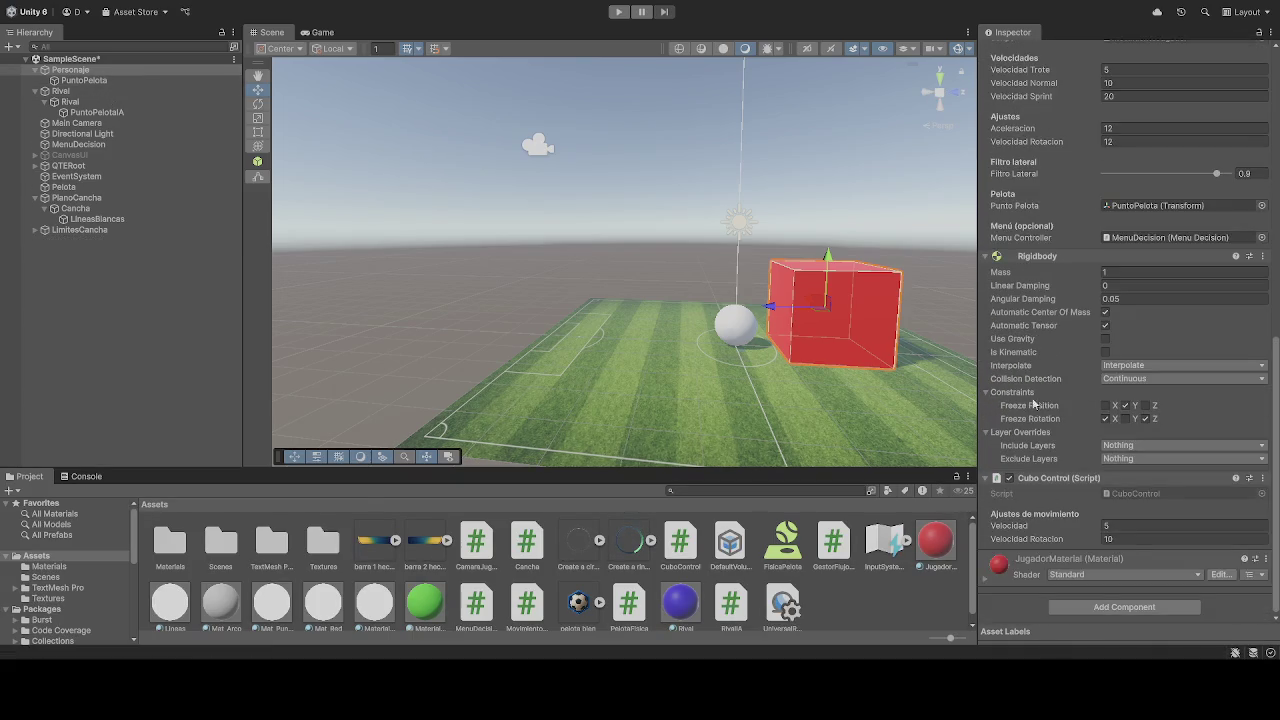
{"action": "double_click", "coordinate": [1120, 525]}
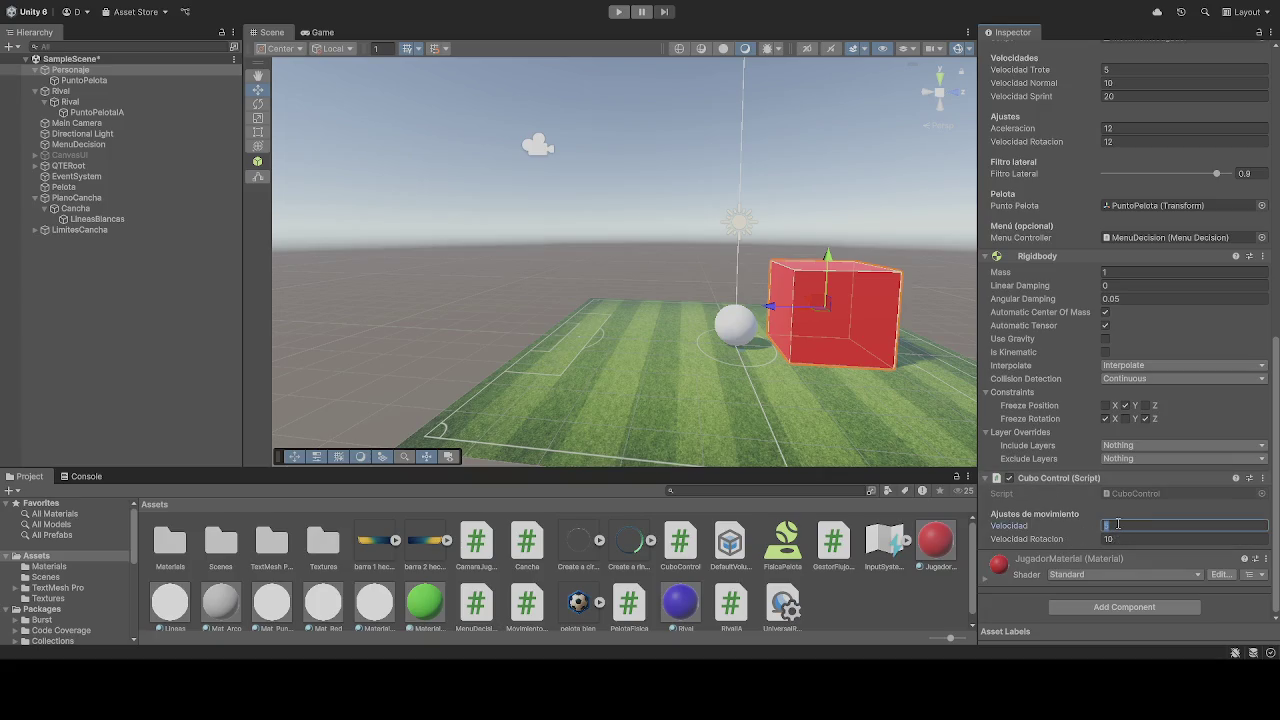
{"action": "left_click", "coordinate": [618, 11]}
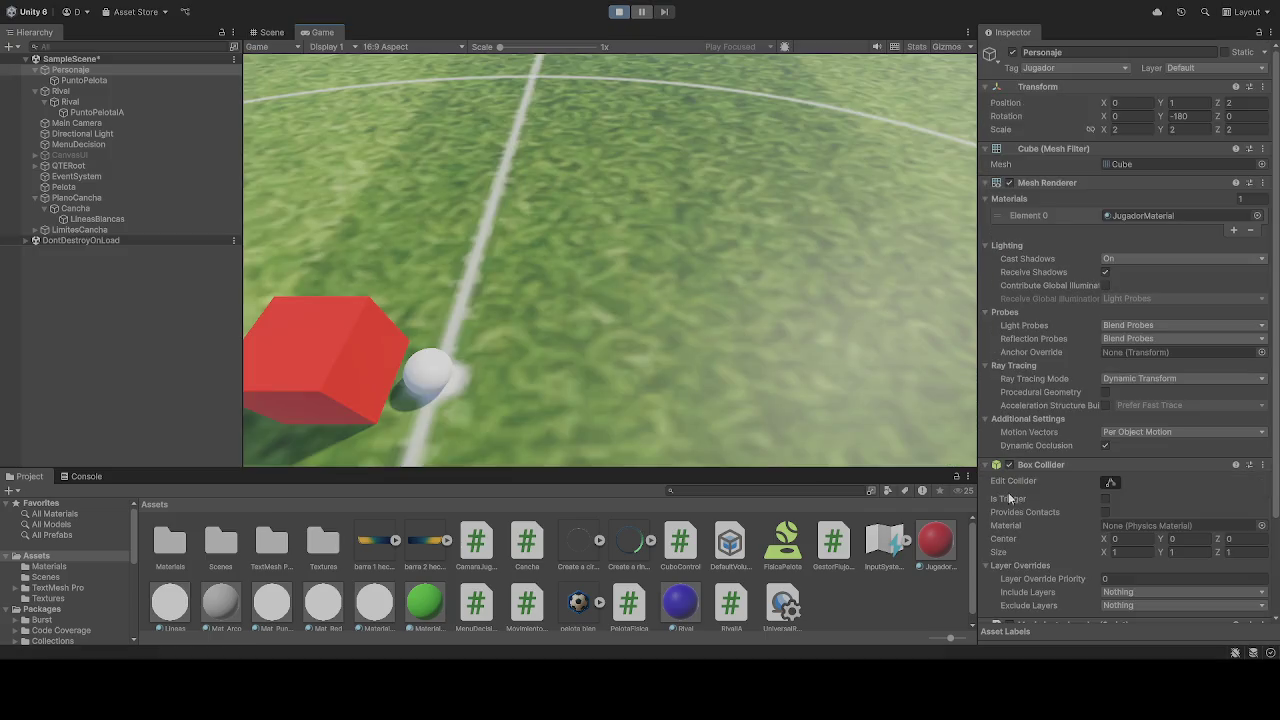
Drive the red Personaje cube forward and back with the ball around the centre circle
{"action": "key", "text": "w"}
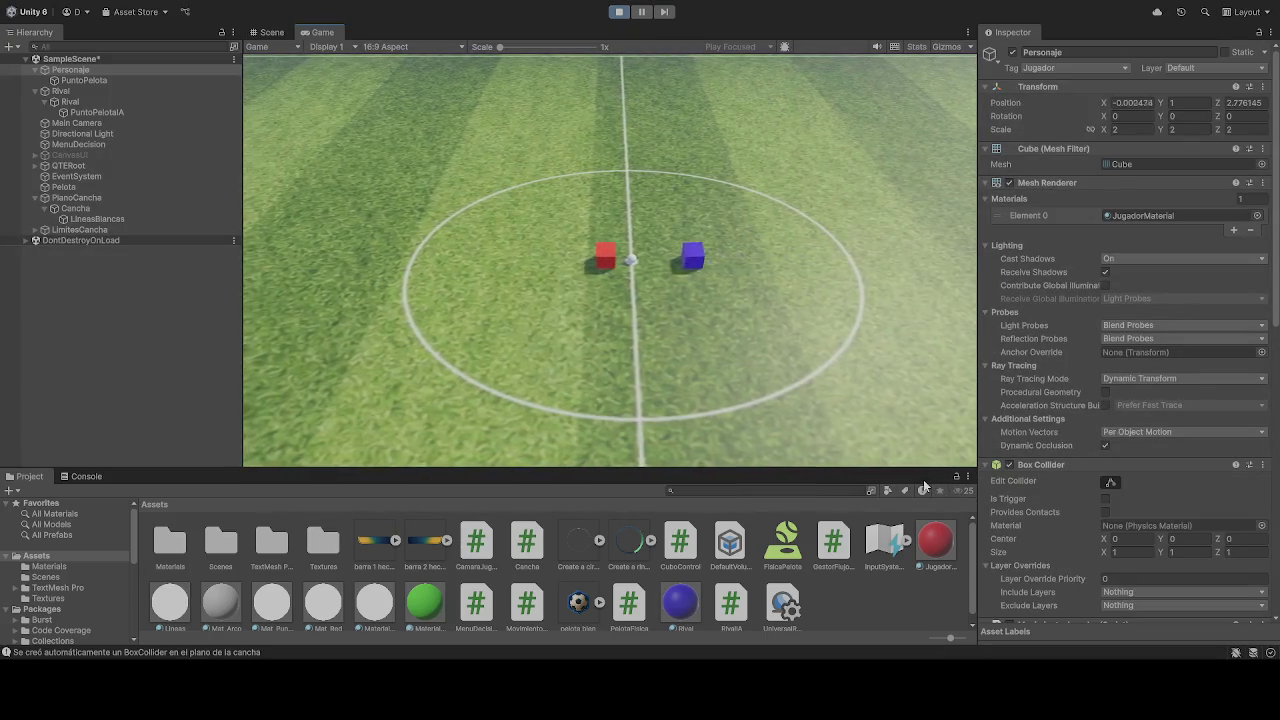
{"action": "key", "text": "s"}
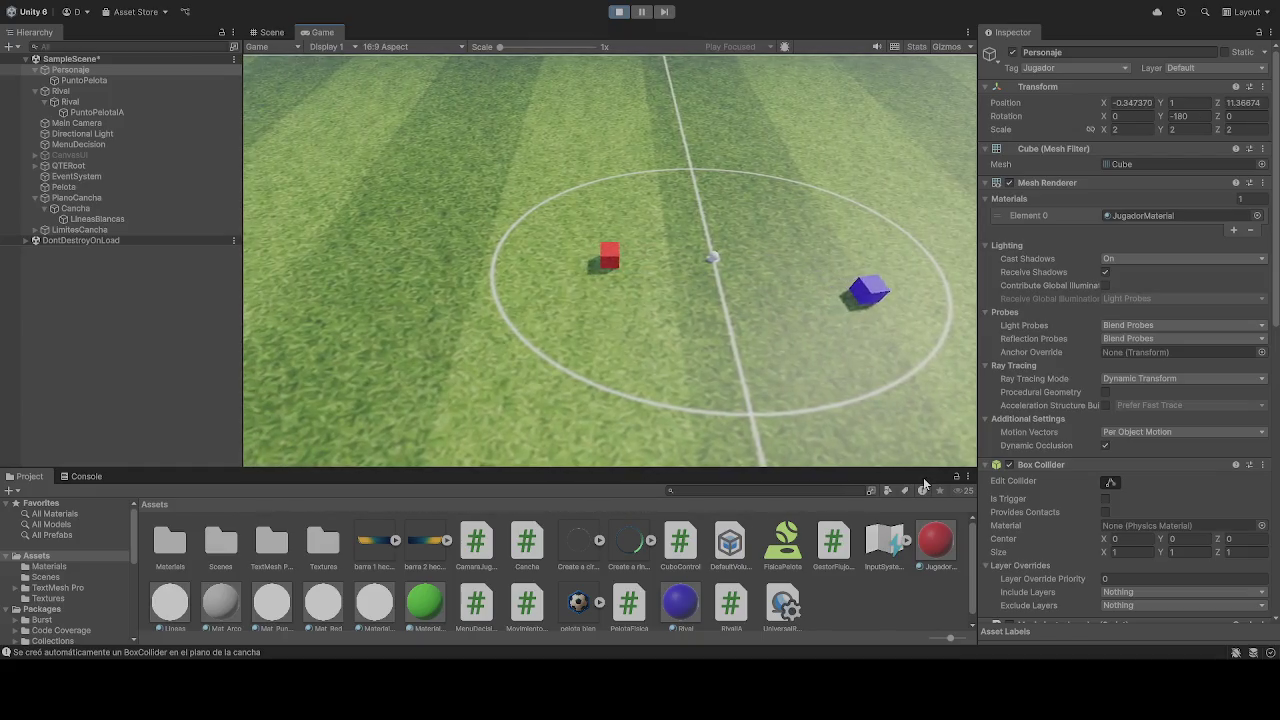
{"action": "key", "text": "s"}
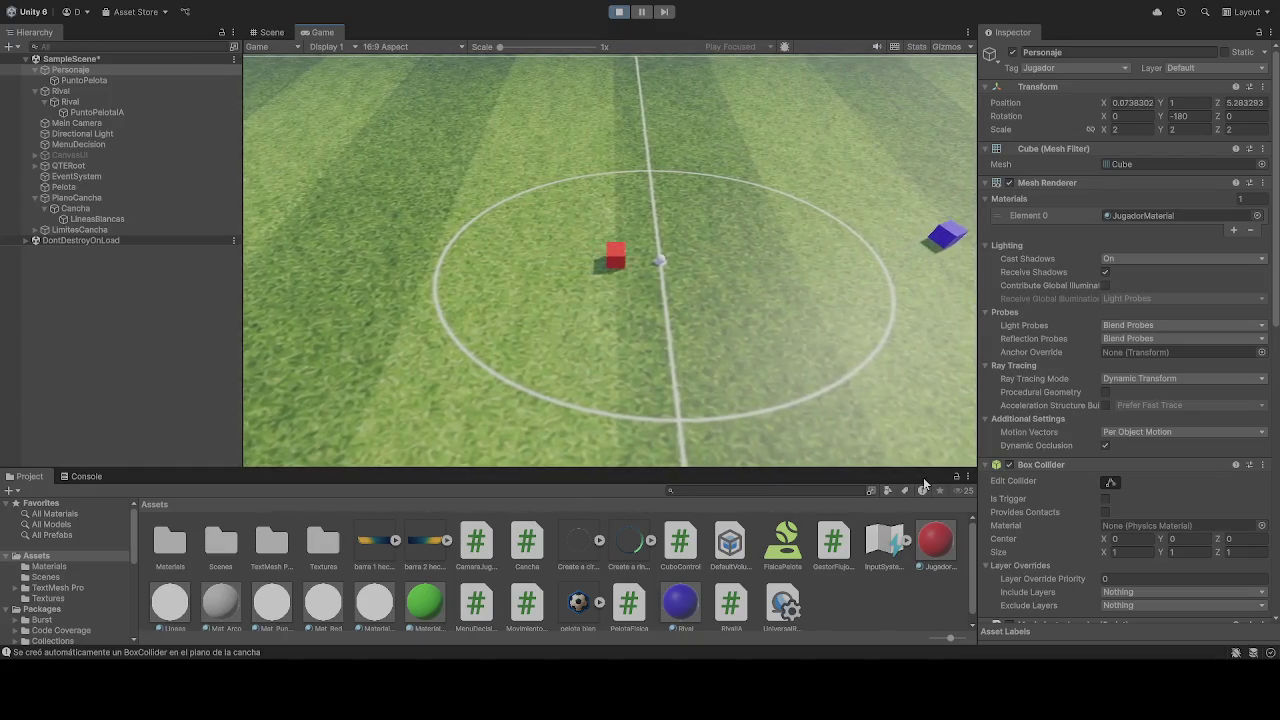
{"action": "key", "text": "w"}
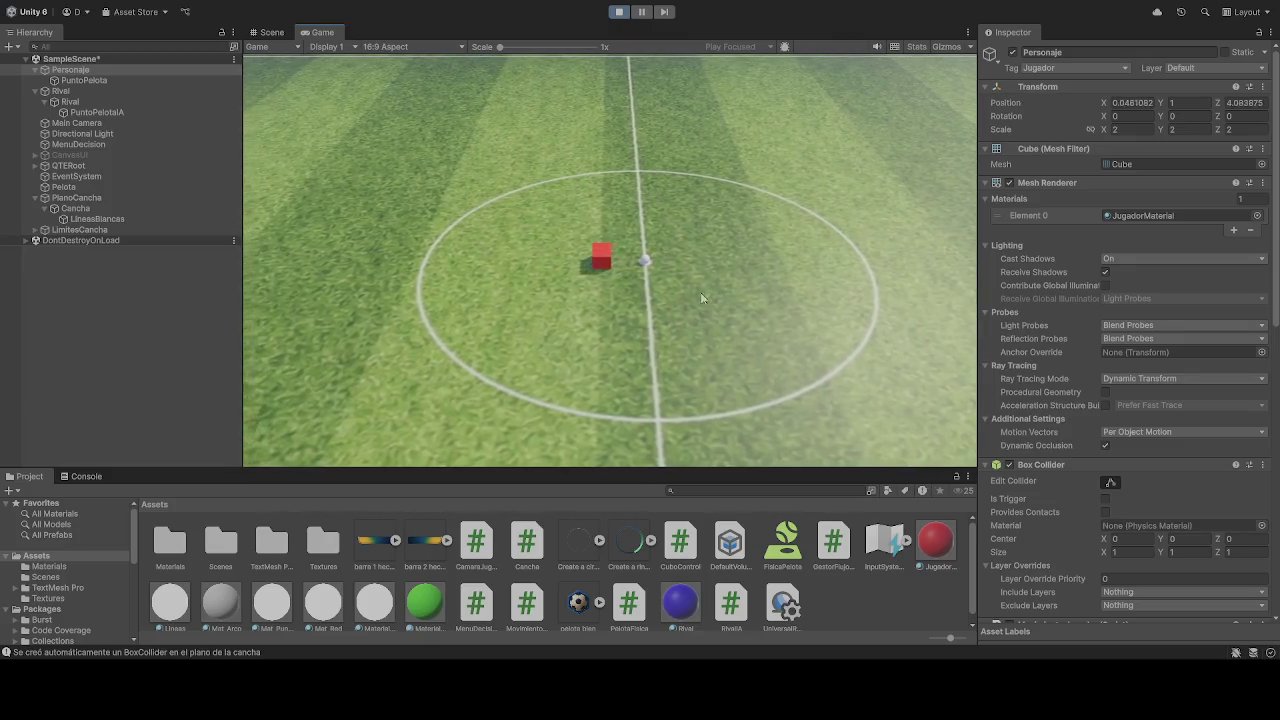